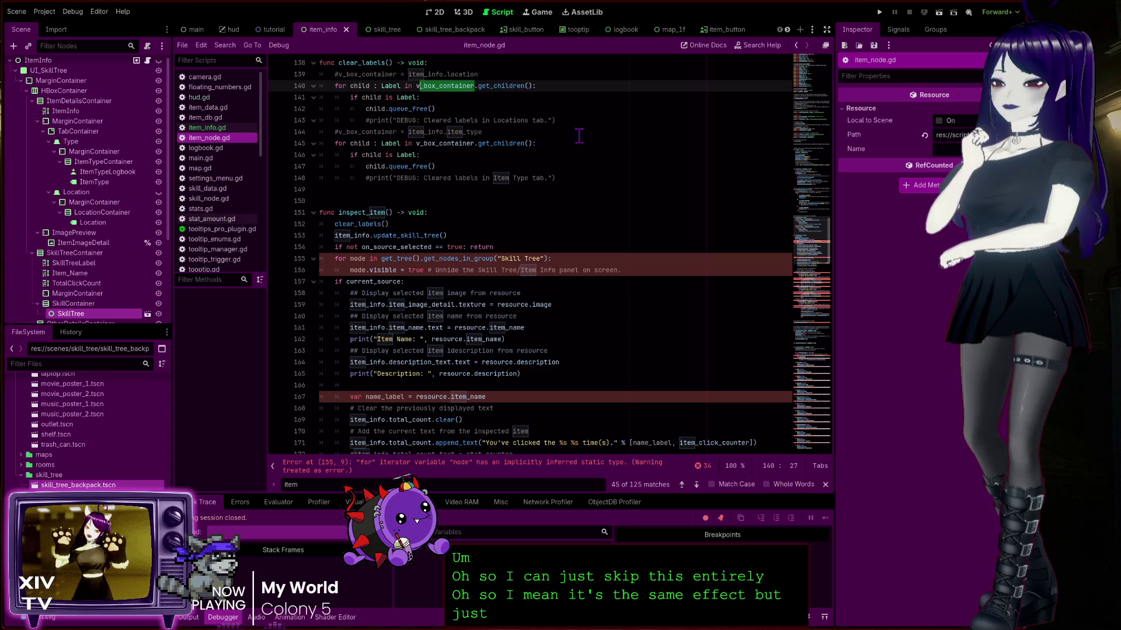
Copy item_info.location from line 139 and paste it over v_box_container in the line 140 loop
click(484, 74)
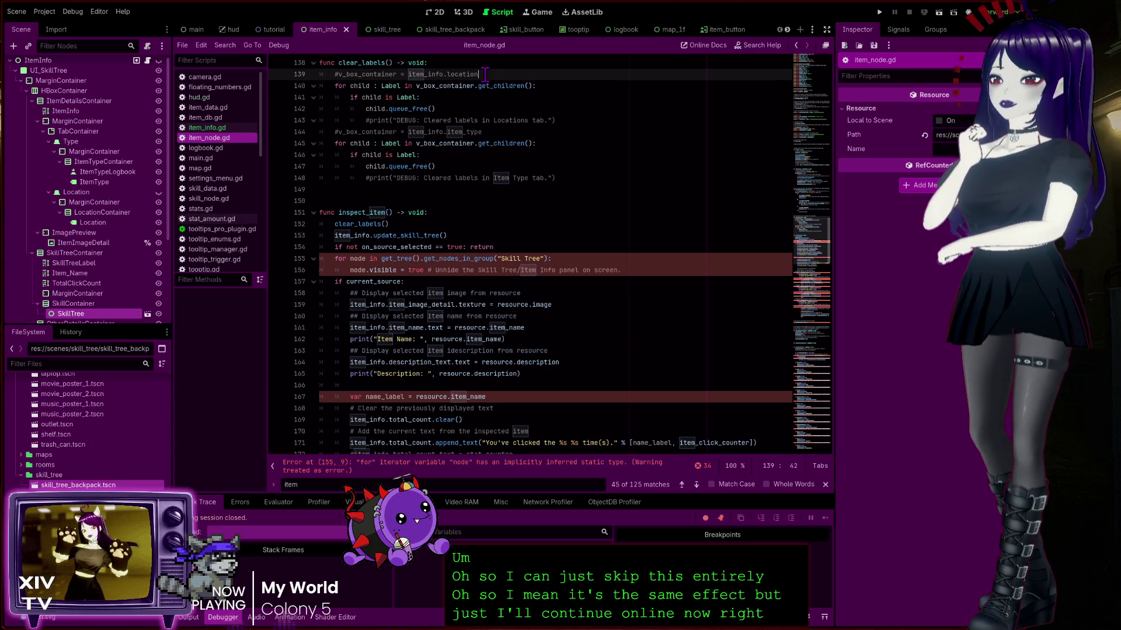
drag(485, 74, 408, 75)
key(ctrl+c)
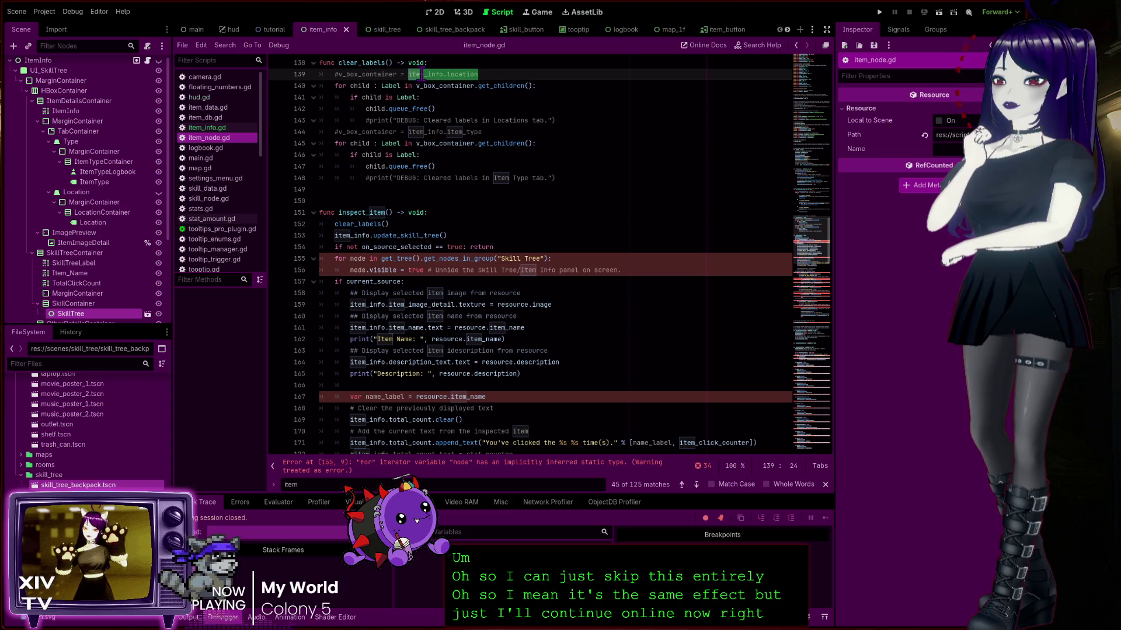
drag(477, 86, 416, 86)
key(ctrl+v)
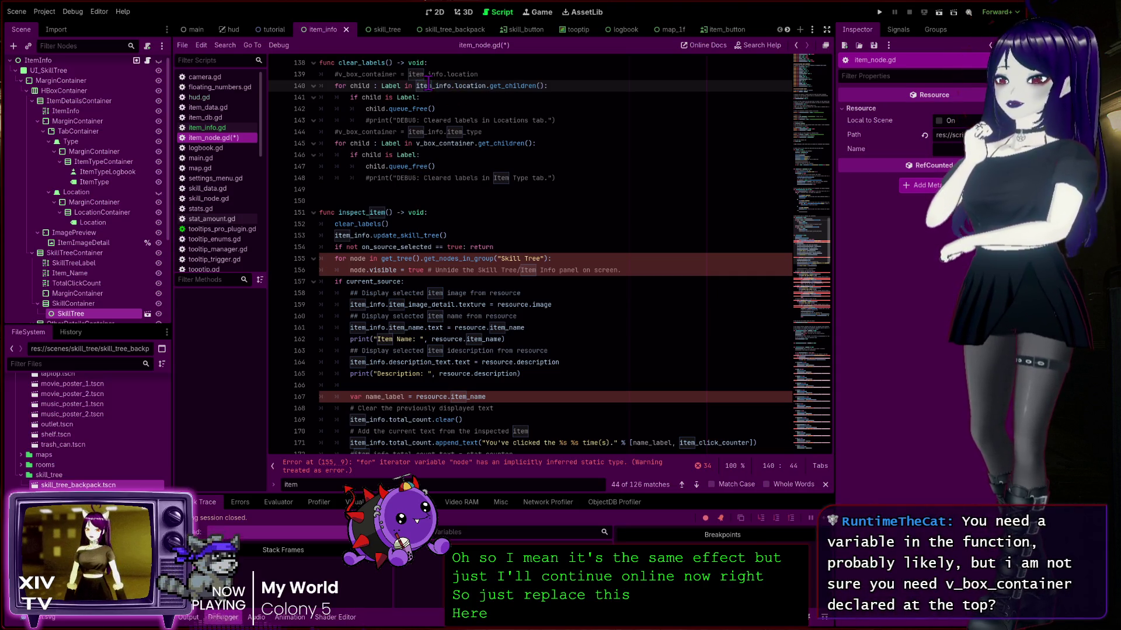
Replace v_box_container on line 145 with item_info.item_type, then save and run the project
click(494, 132)
drag(494, 132, 408, 132)
key(ctrl+c)
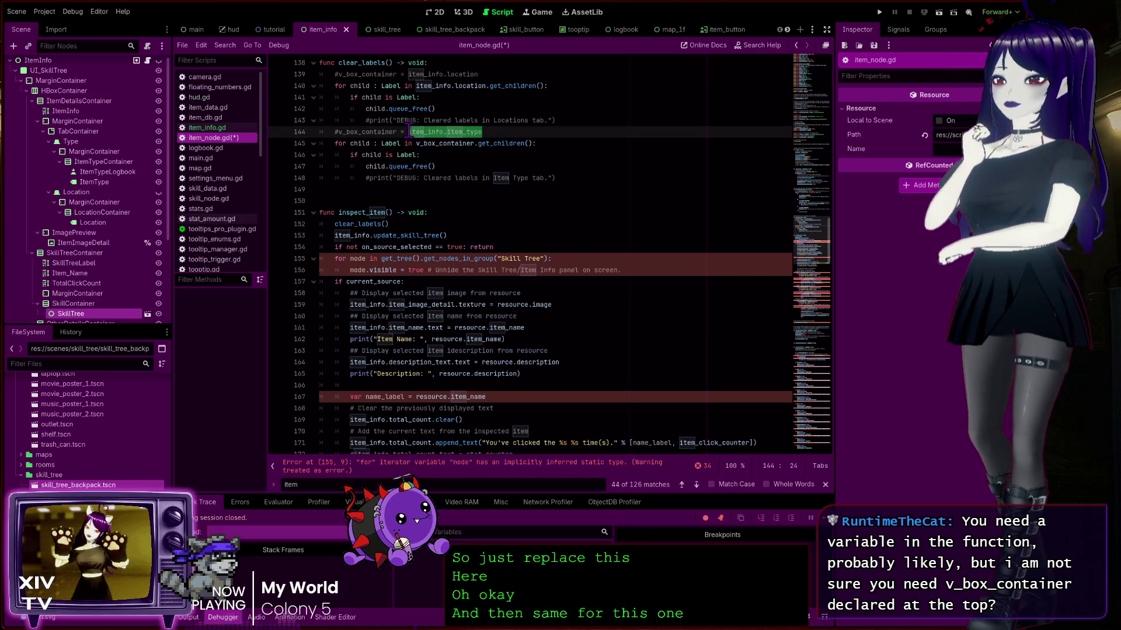
click(471, 143)
double_click(460, 143)
key(ctrl+v)
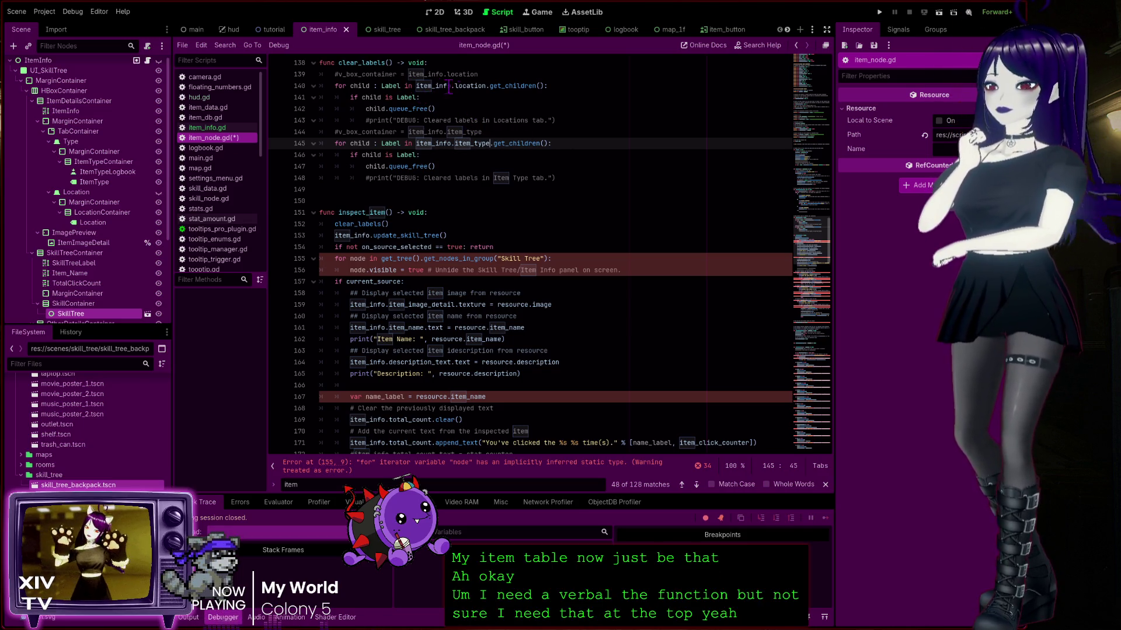
key(End)
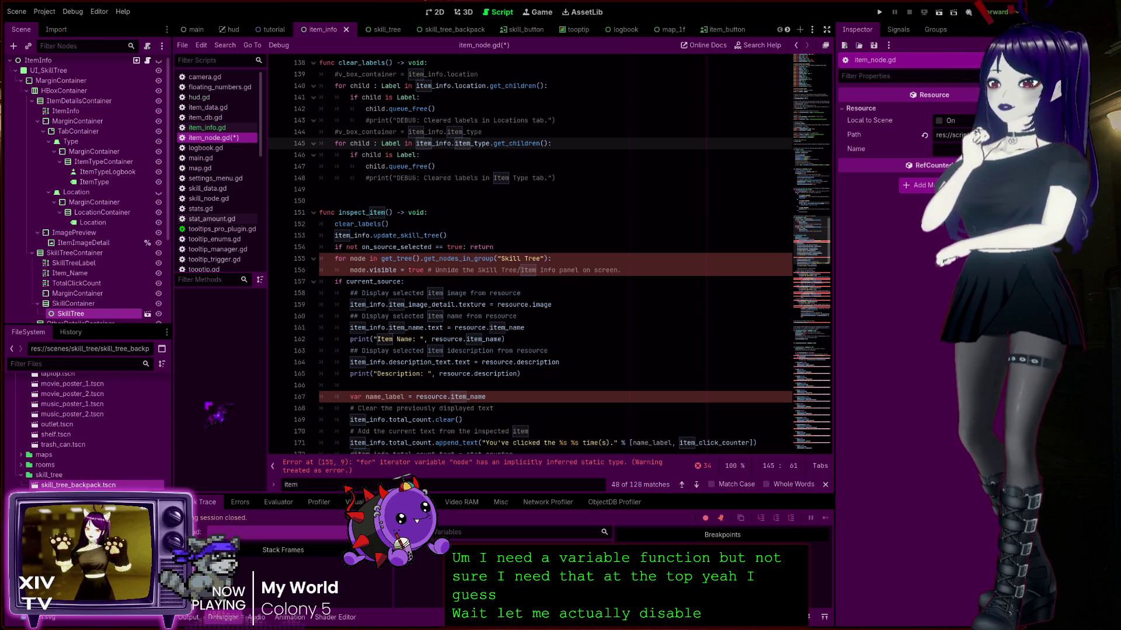
click(880, 11)
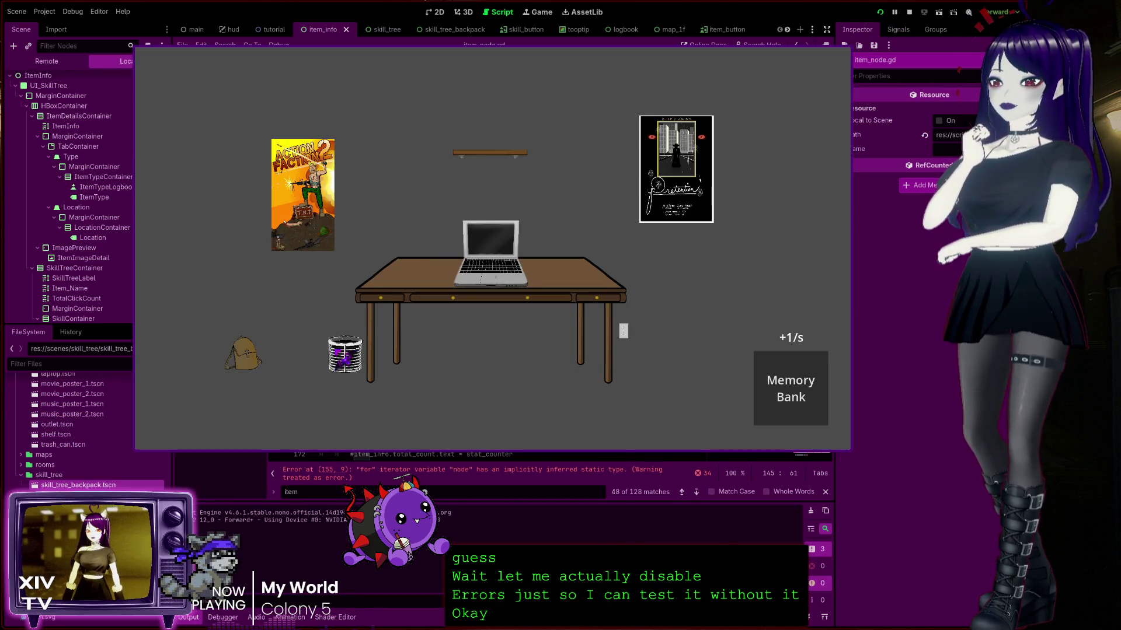
Collect the trash can in the running game, Inspect it from its right-click menu, then stop the game
click(345, 357)
click(346, 357)
click(346, 357)
click(345, 357)
click(345, 358)
right_click(347, 361)
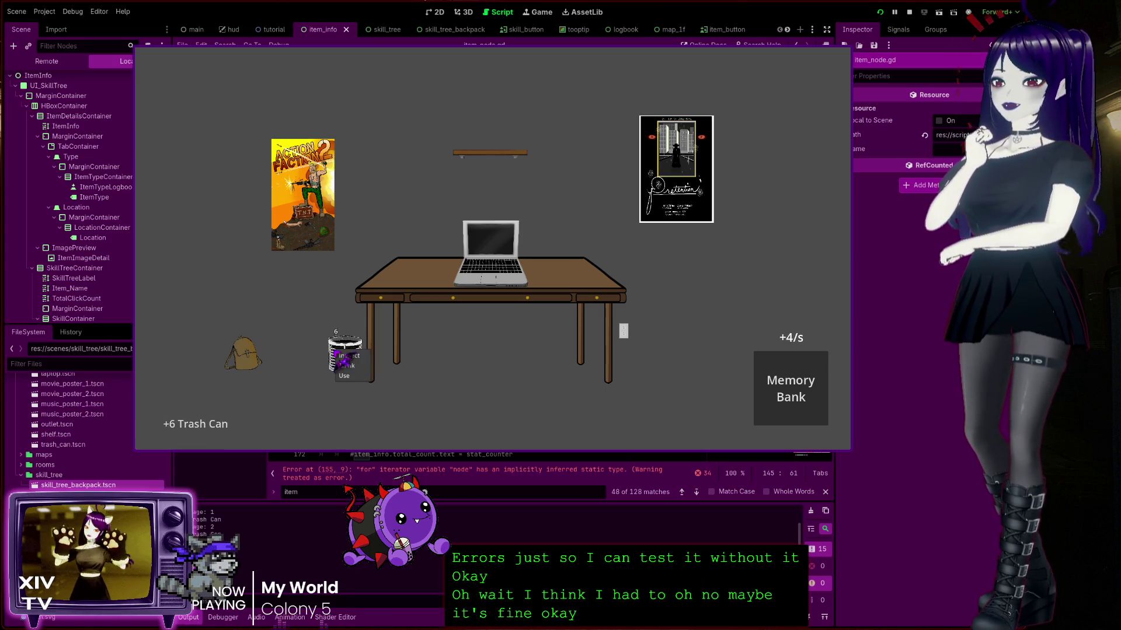
click(352, 356)
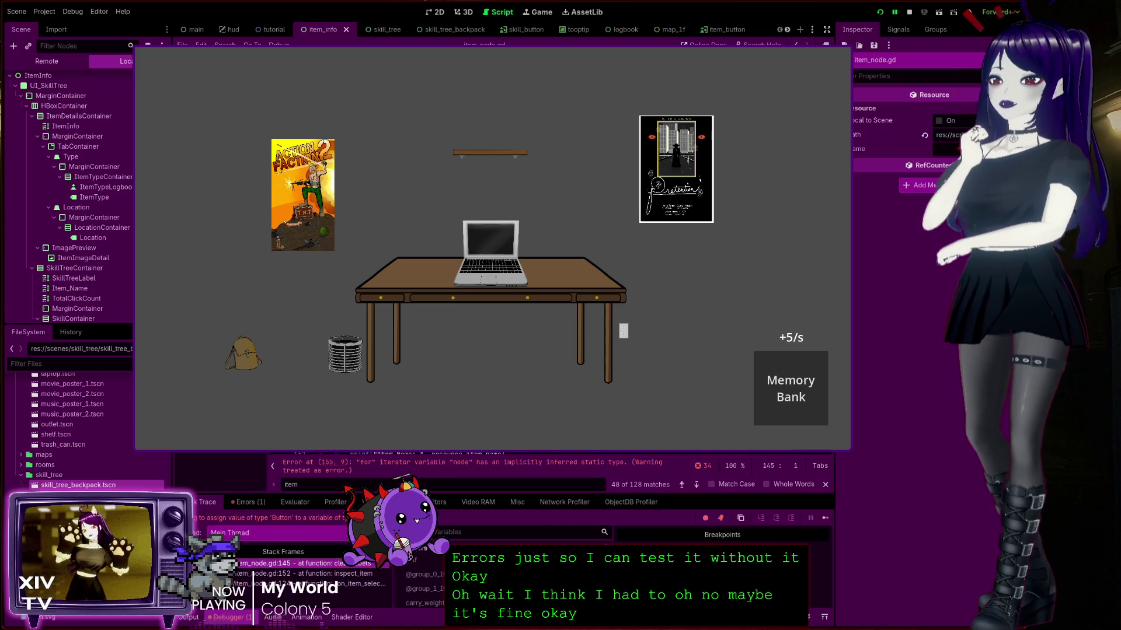
click(909, 12)
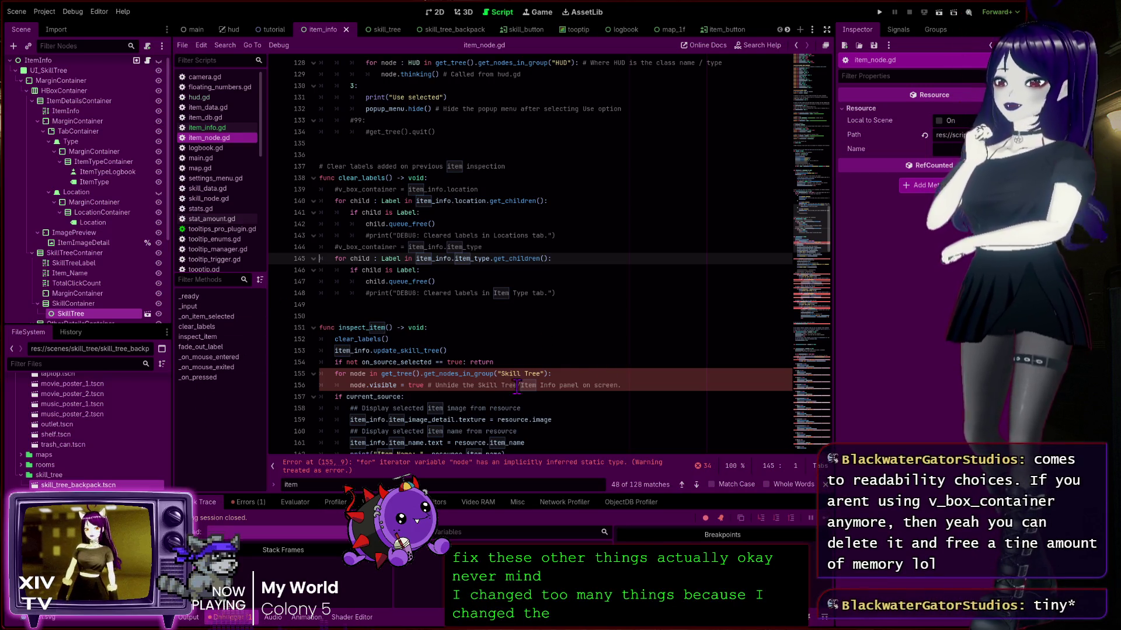
Check ItemInfo's groups, then add ': ItemInfo' after node in the line 155 for-loop
click(382, 374)
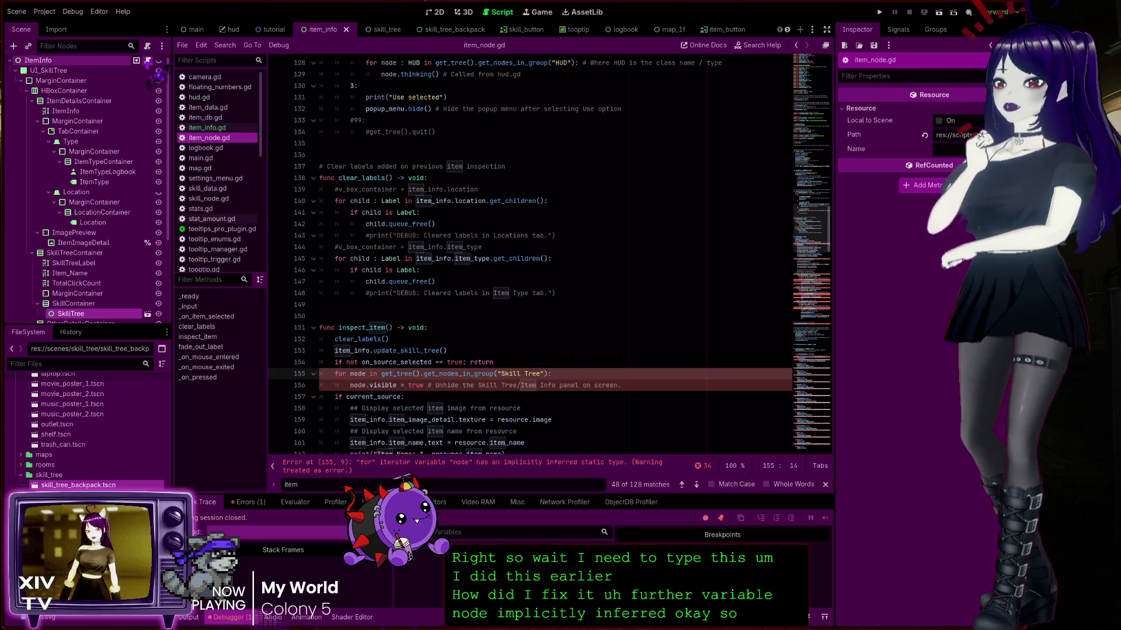
scroll(111, 295, down, 4)
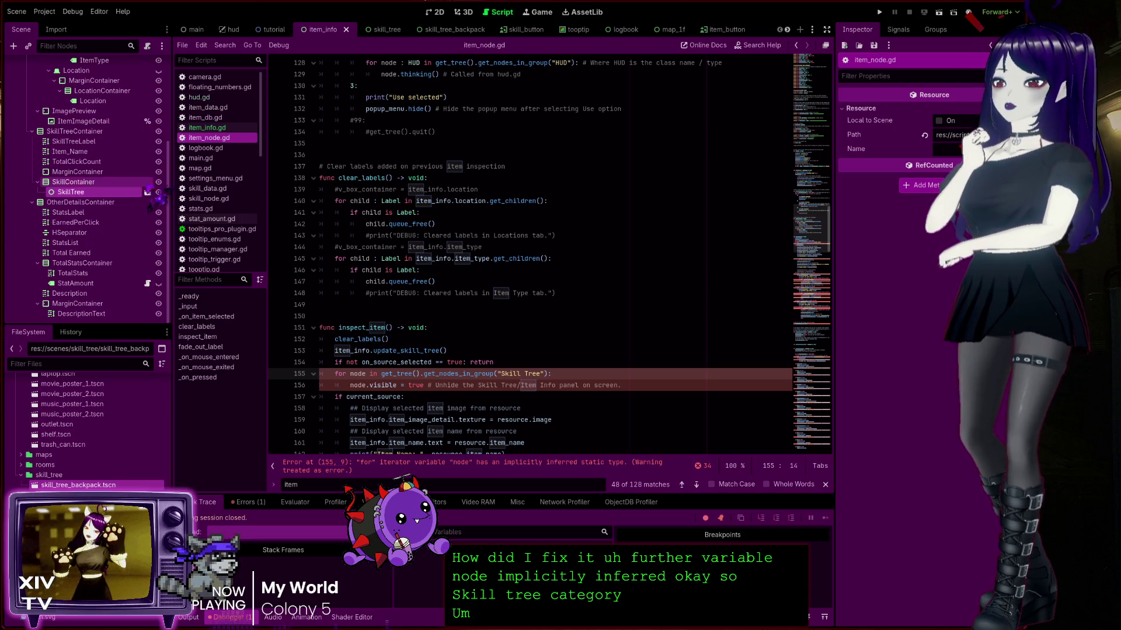
scroll(133, 239, up, 5)
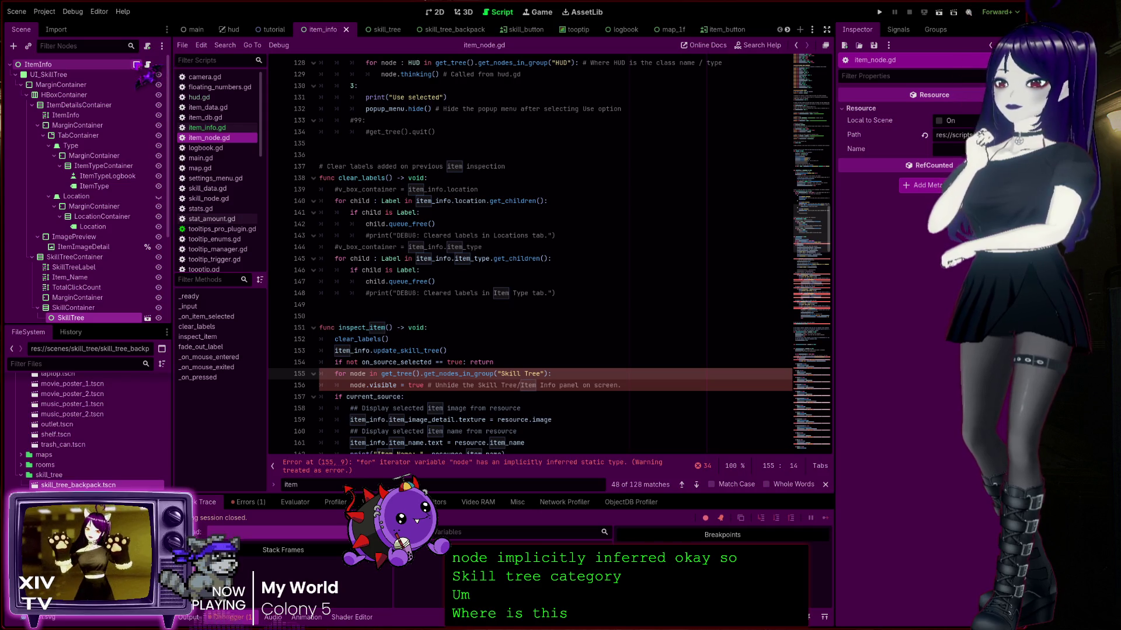
click(136, 65)
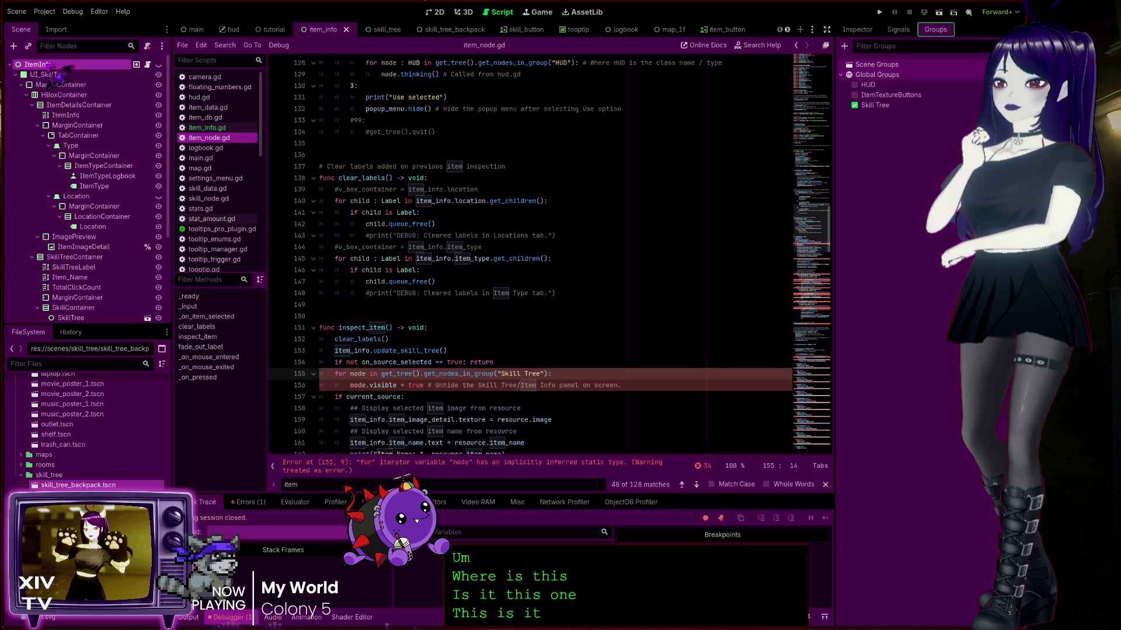
click(366, 374)
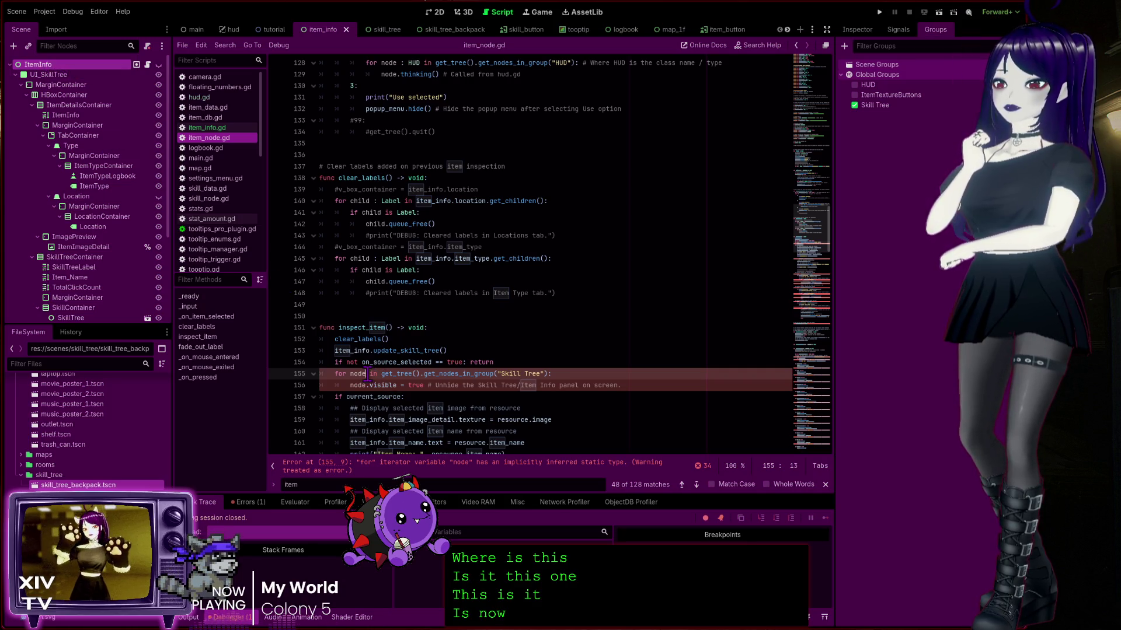
text(: ItemI)
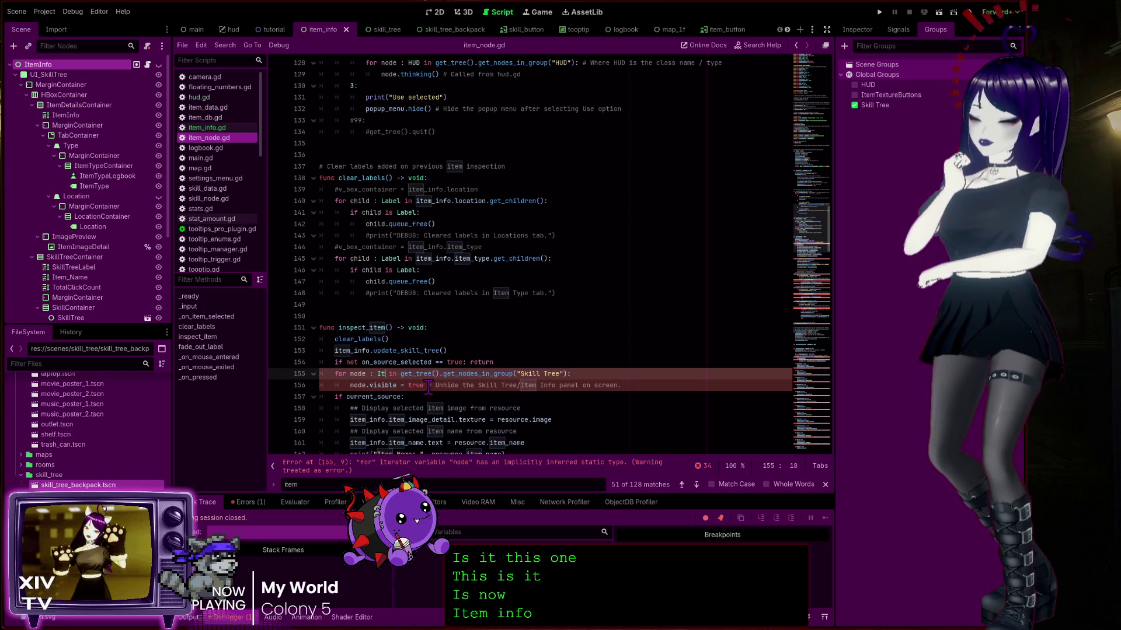
text(nfo)
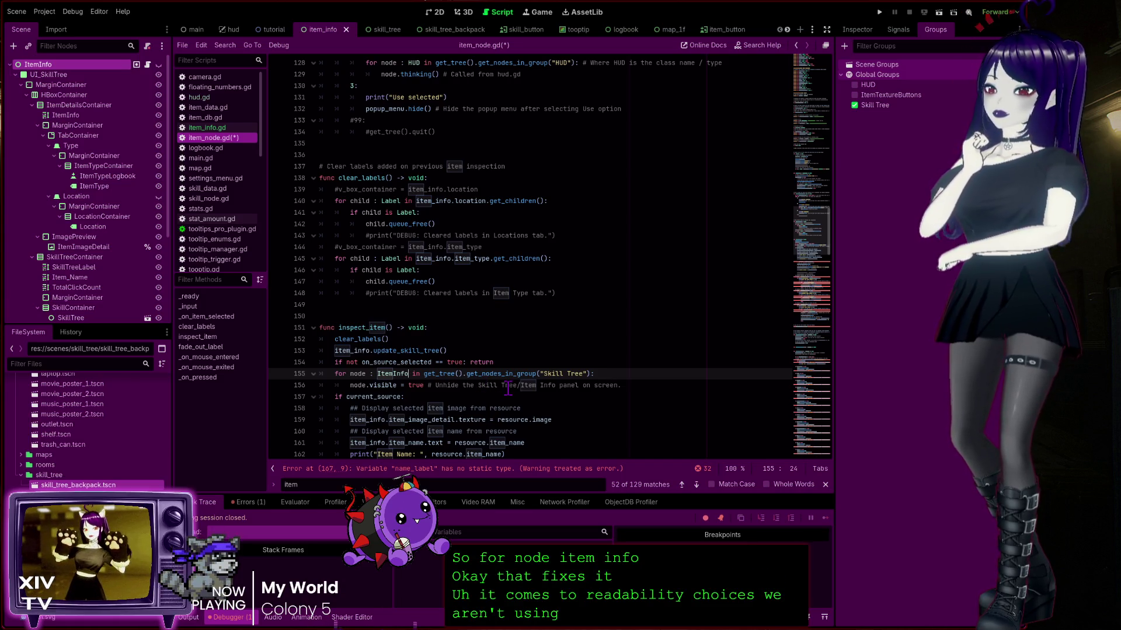
Select v_box_container at its line 80 declaration and search the script, stepping to the next match
click(824, 111)
scroll(428, 343, down, 4)
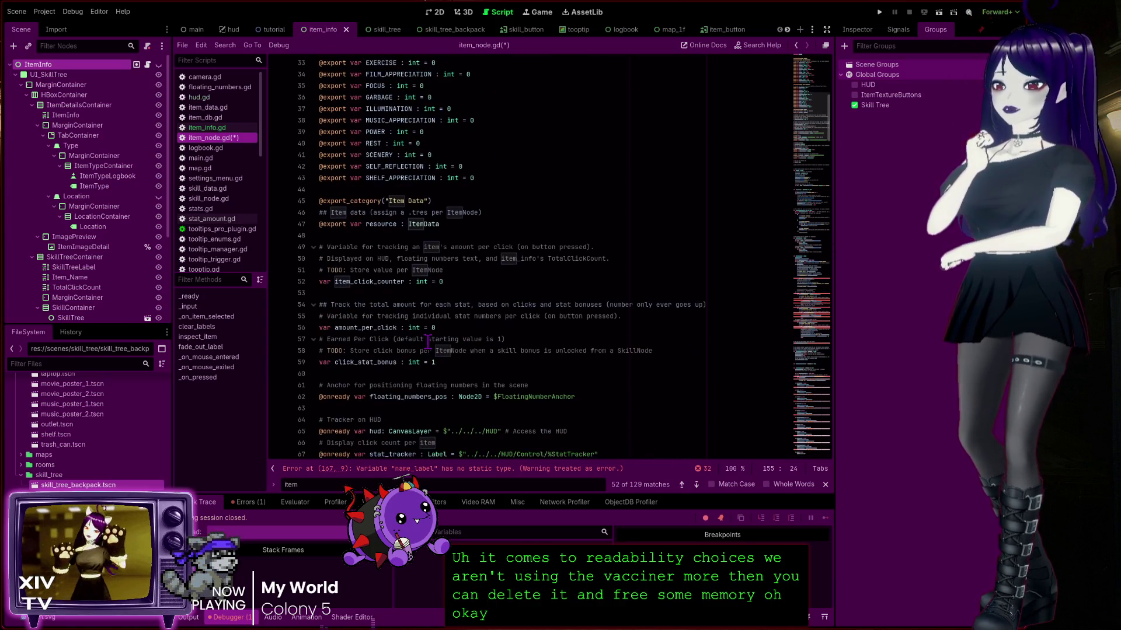
scroll(379, 318, down, 6)
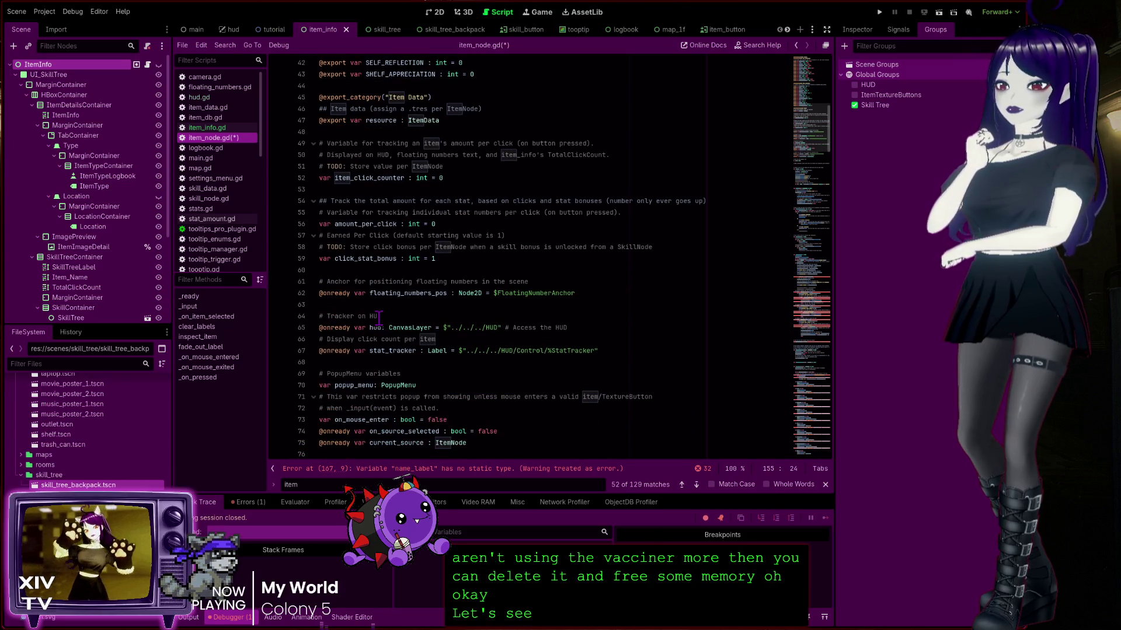
scroll(425, 348, down, 3)
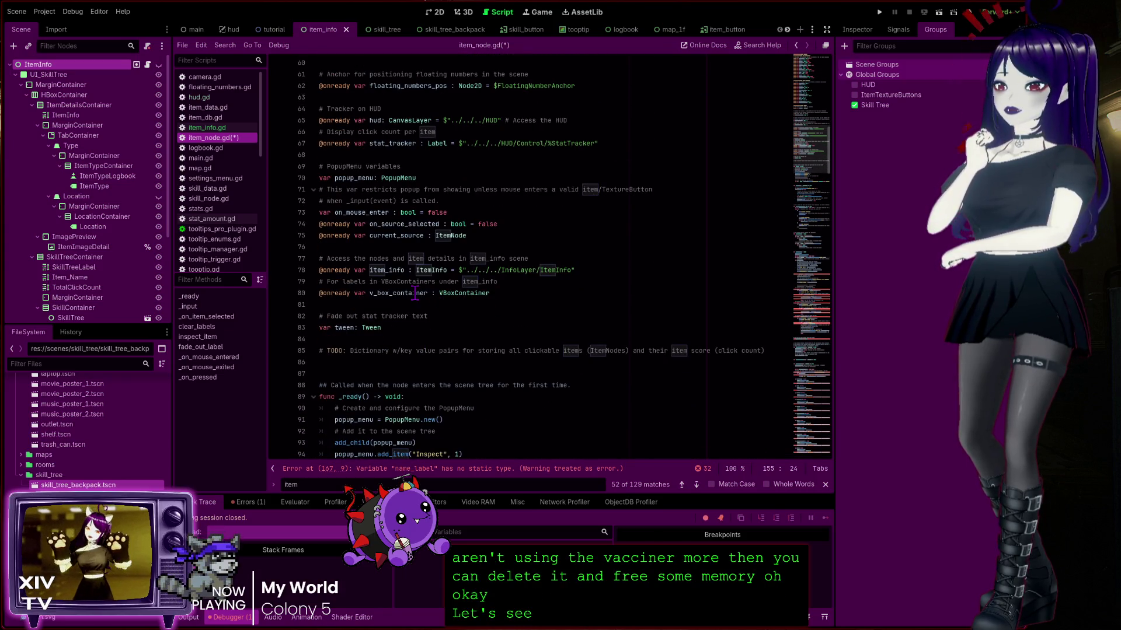
double_click(415, 294)
key(ctrl+f)
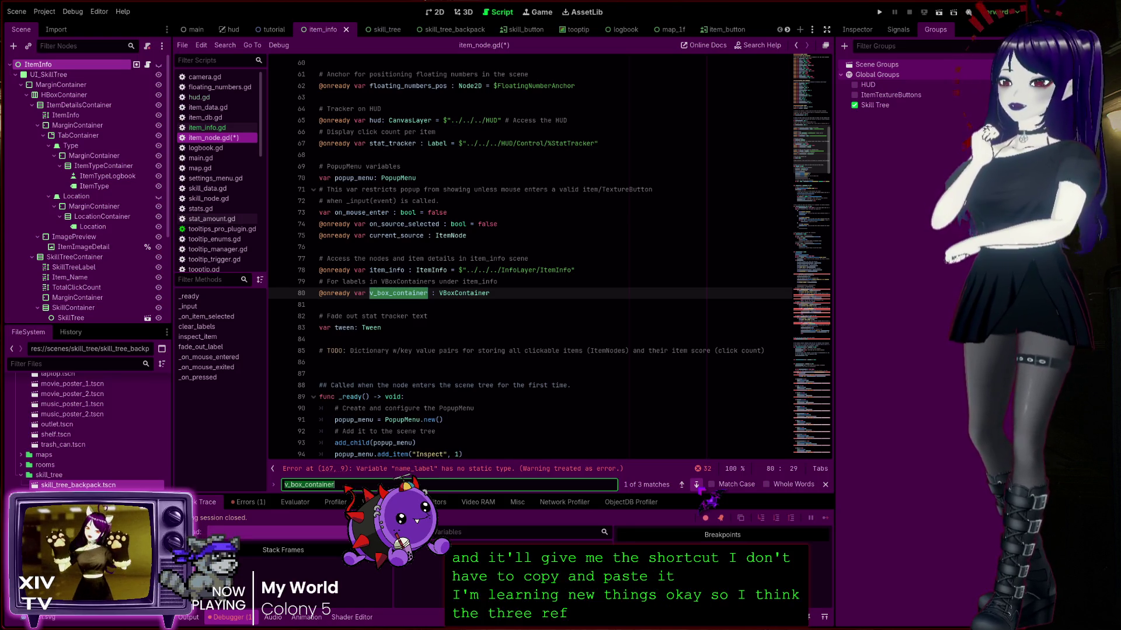
click(696, 485)
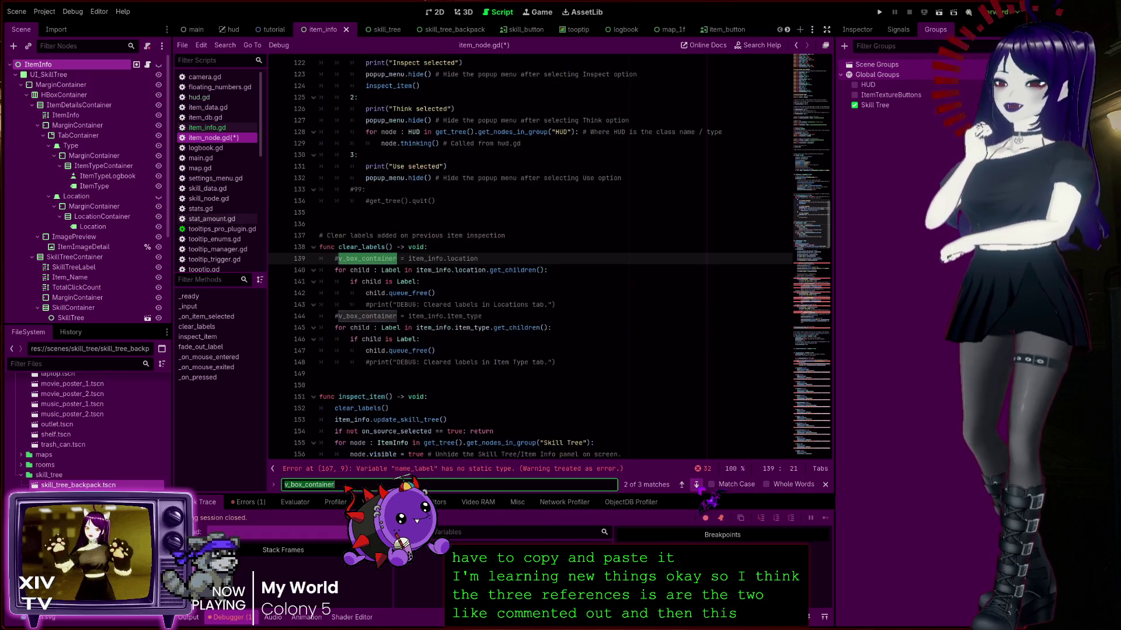
Cycle back to line 80 and delete the v_box_container declaration with its comment
click(696, 485)
click(697, 485)
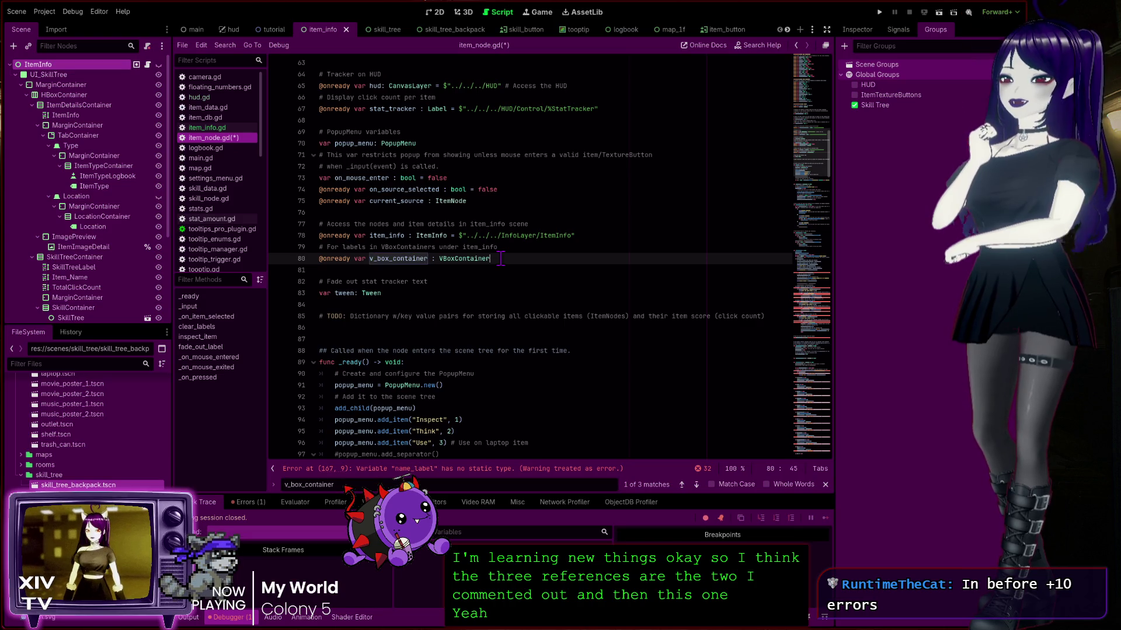
drag(500, 259, 261, 248)
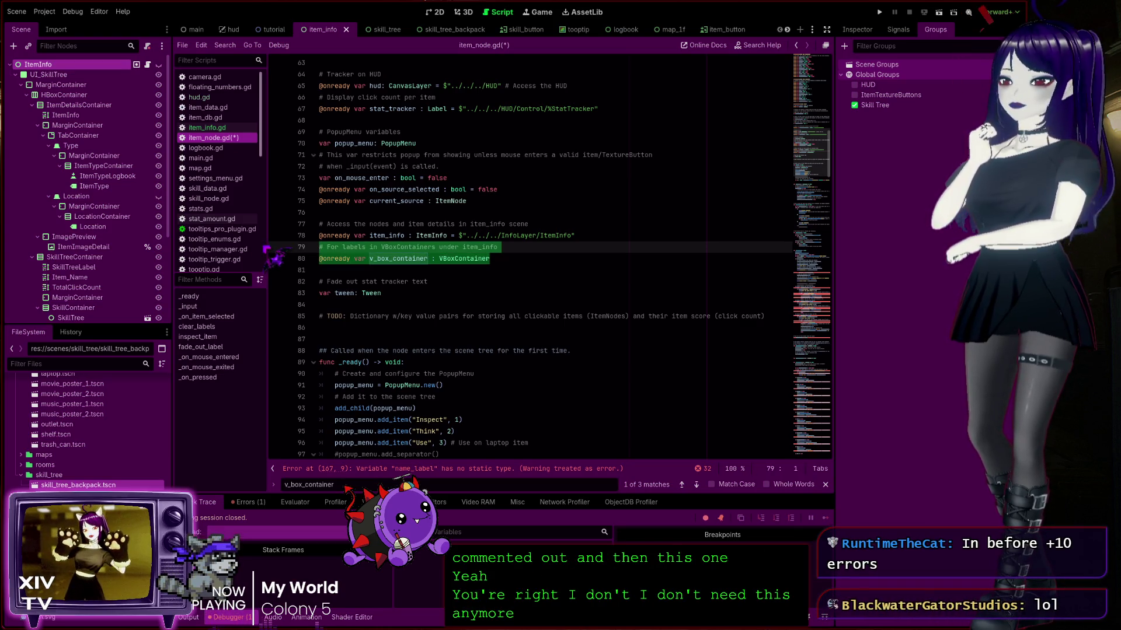
key(BackSpace)
key(BackSpace)
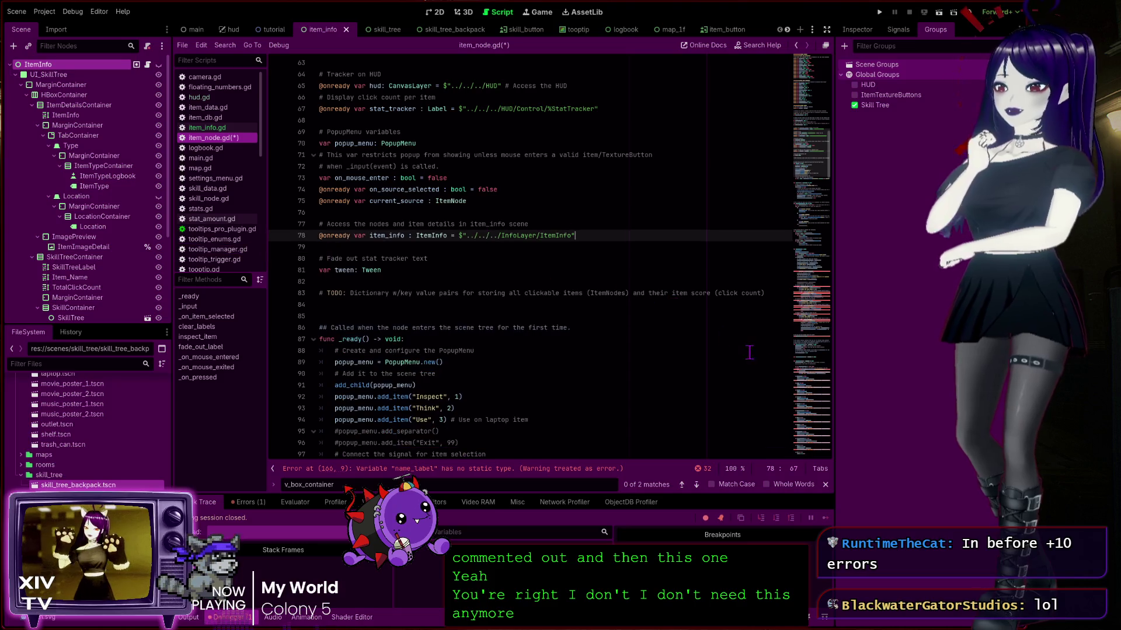
Delete the two commented-out v_box_container lines in clear_labels and save item_node.gd
click(697, 484)
drag(516, 255, 522, 250)
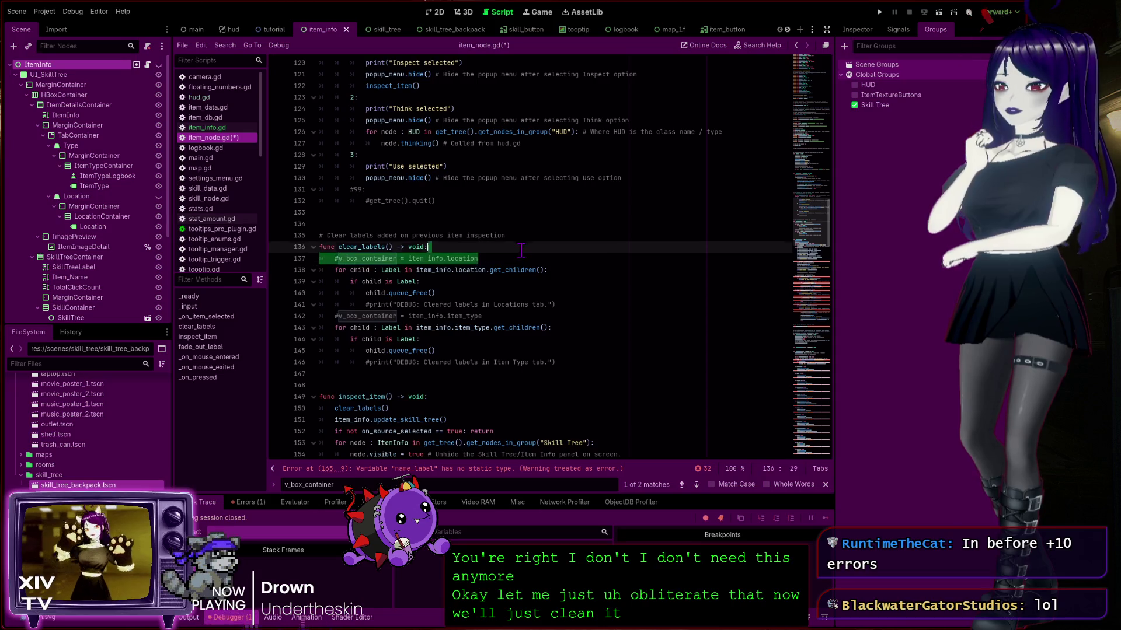
key(BackSpace)
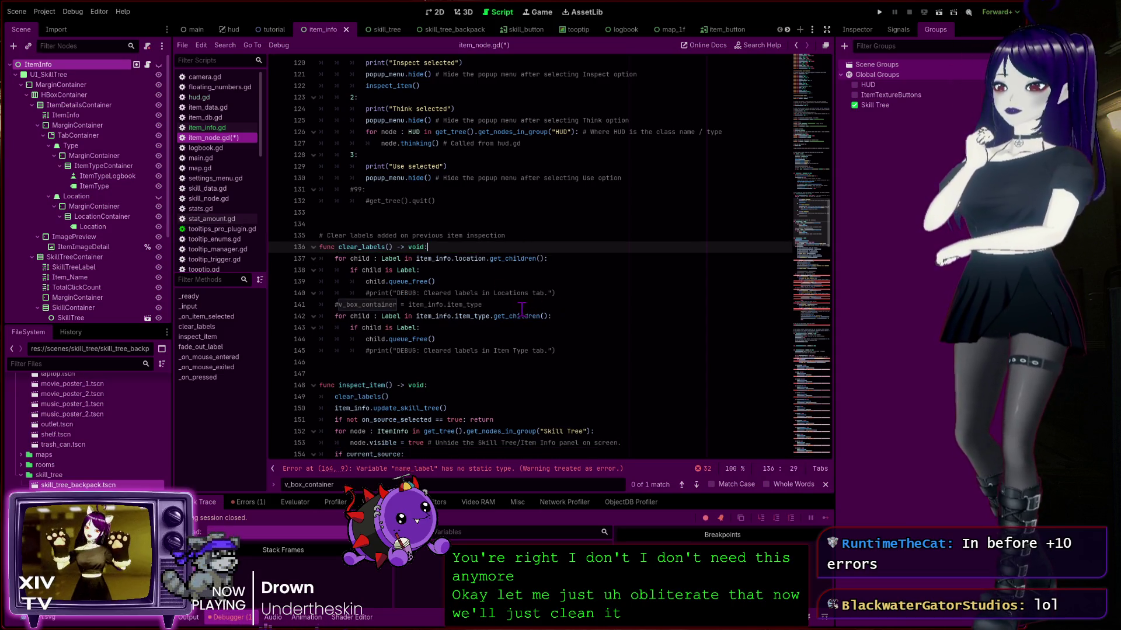
click(500, 304)
drag(500, 304, 257, 304)
key(BackSpace)
key(BackSpace)
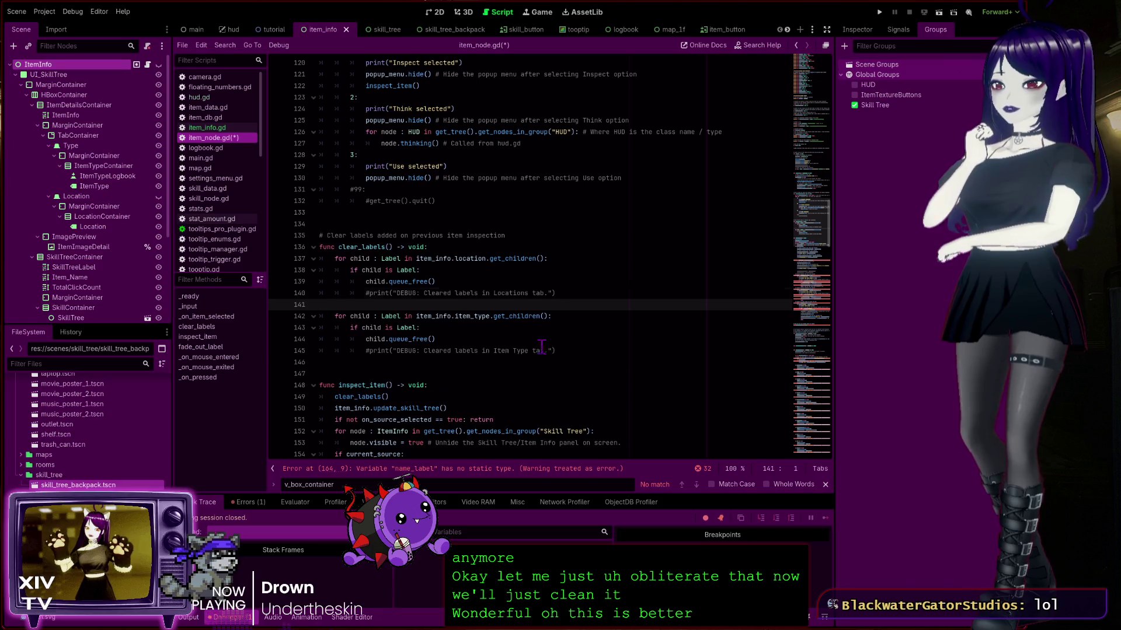
key(ctrl+s)
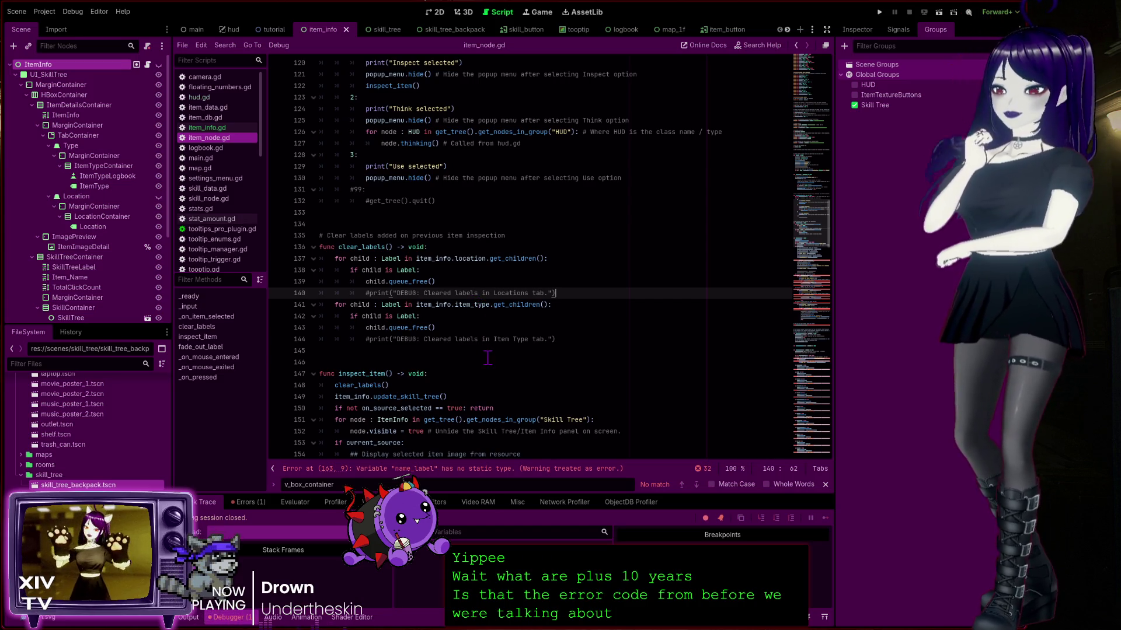
Examine line 163's name_label and the resource.item_name value assigned to it
click(482, 387)
scroll(463, 376, down, 5)
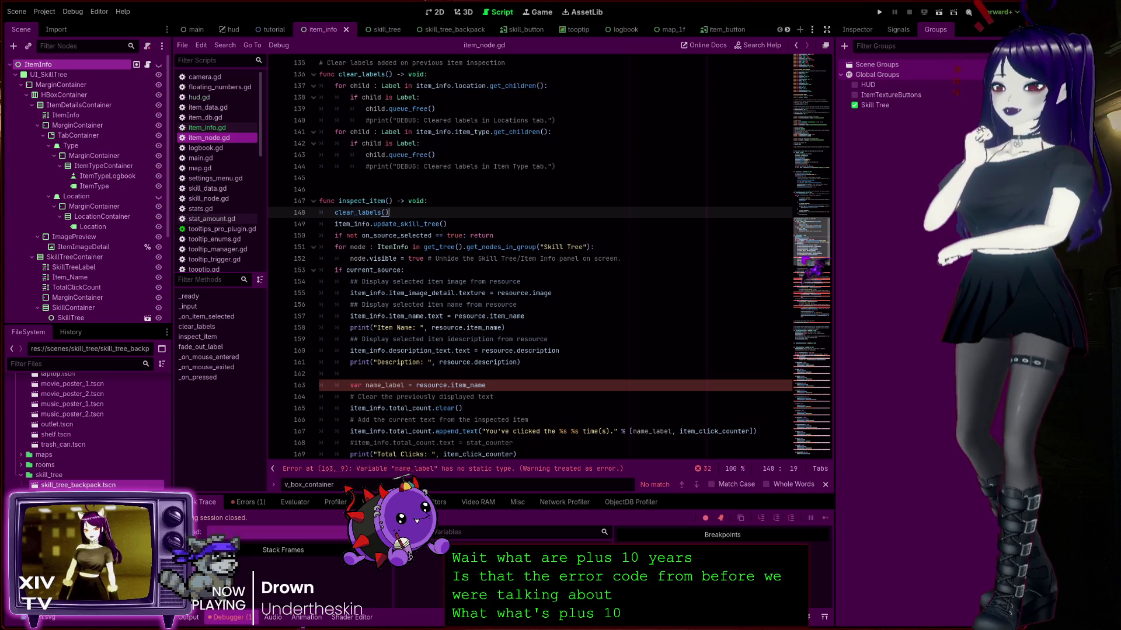
click(399, 385)
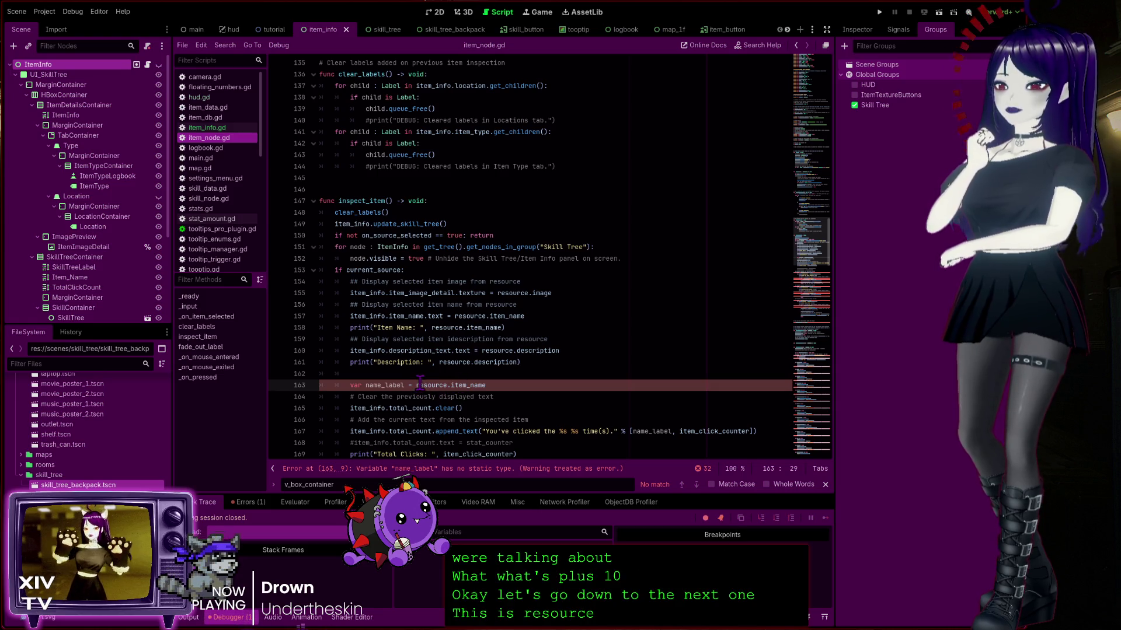
double_click(391, 386)
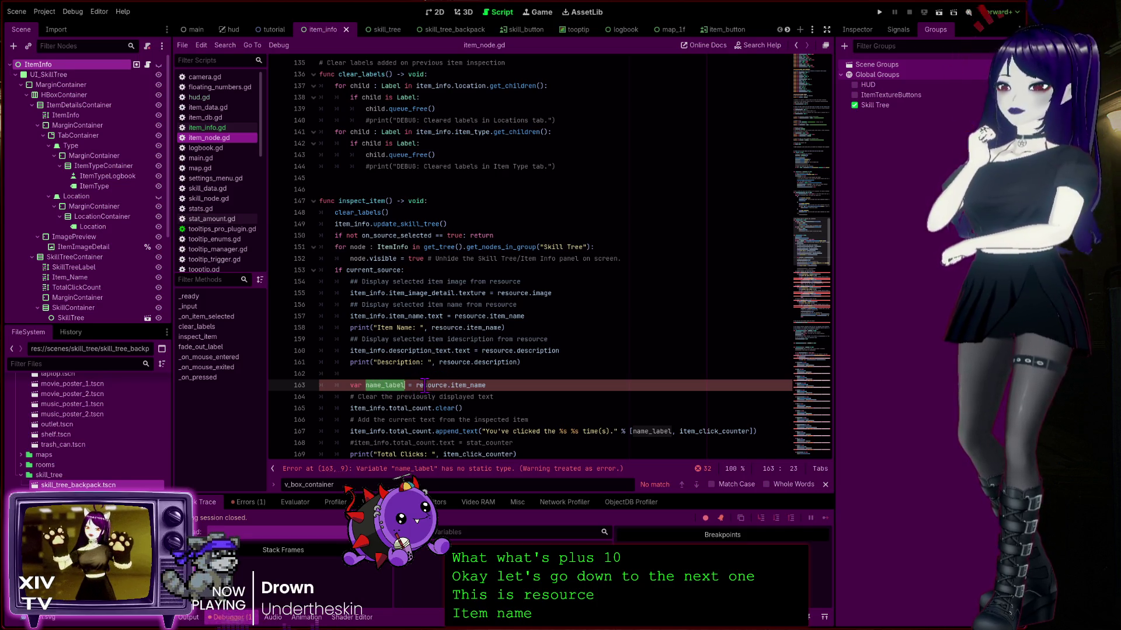
click(450, 385)
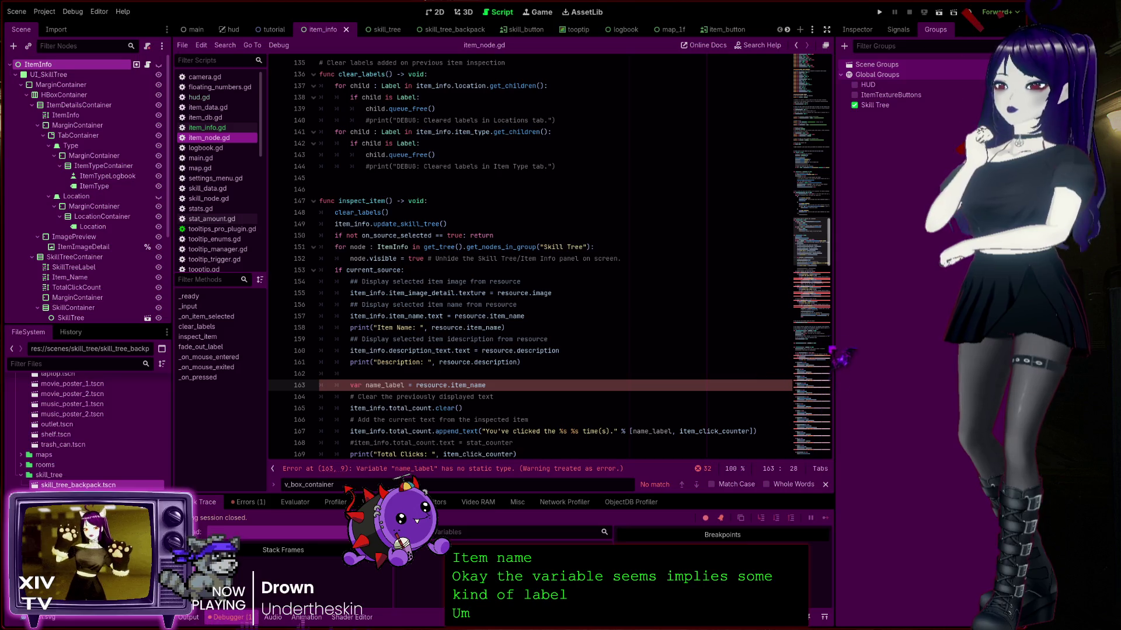
double_click(484, 388)
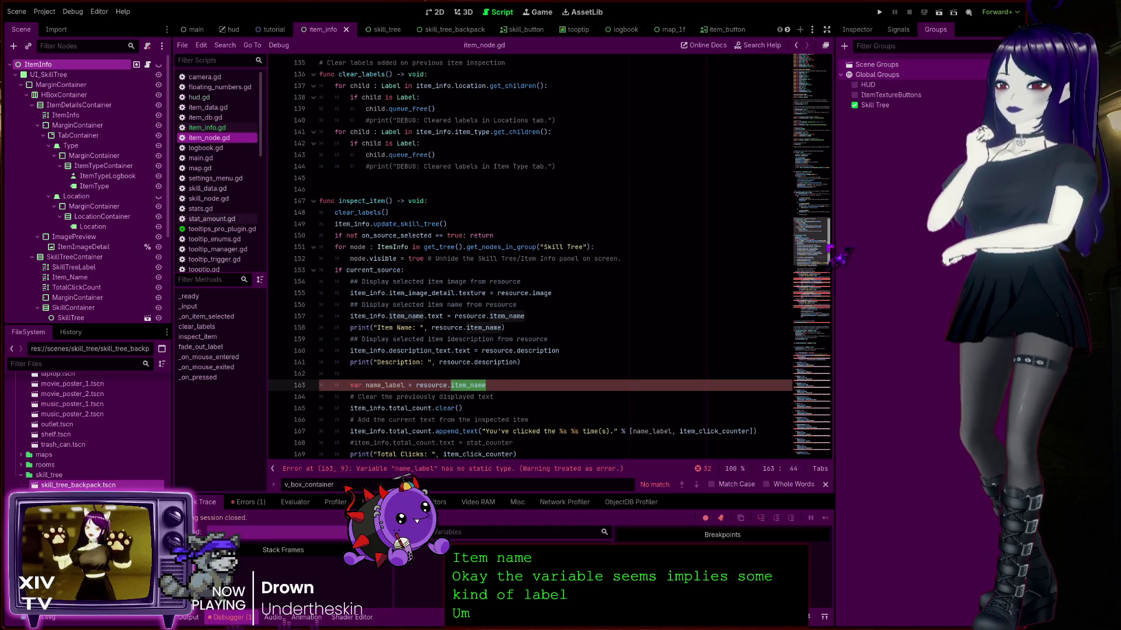
click(815, 105)
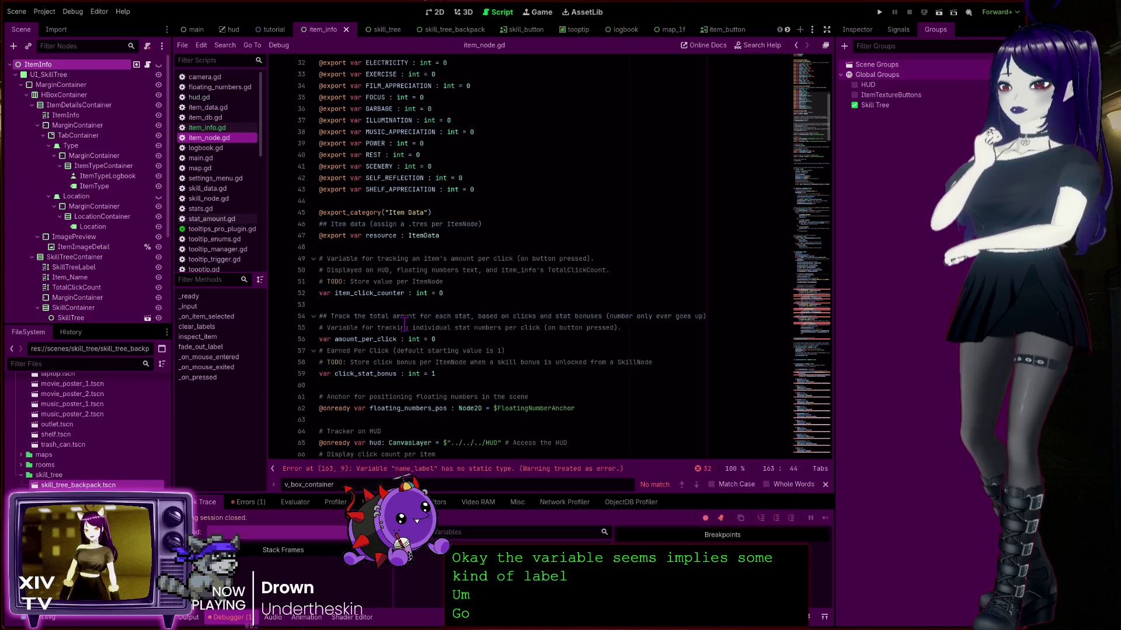
scroll(372, 195, up, 10)
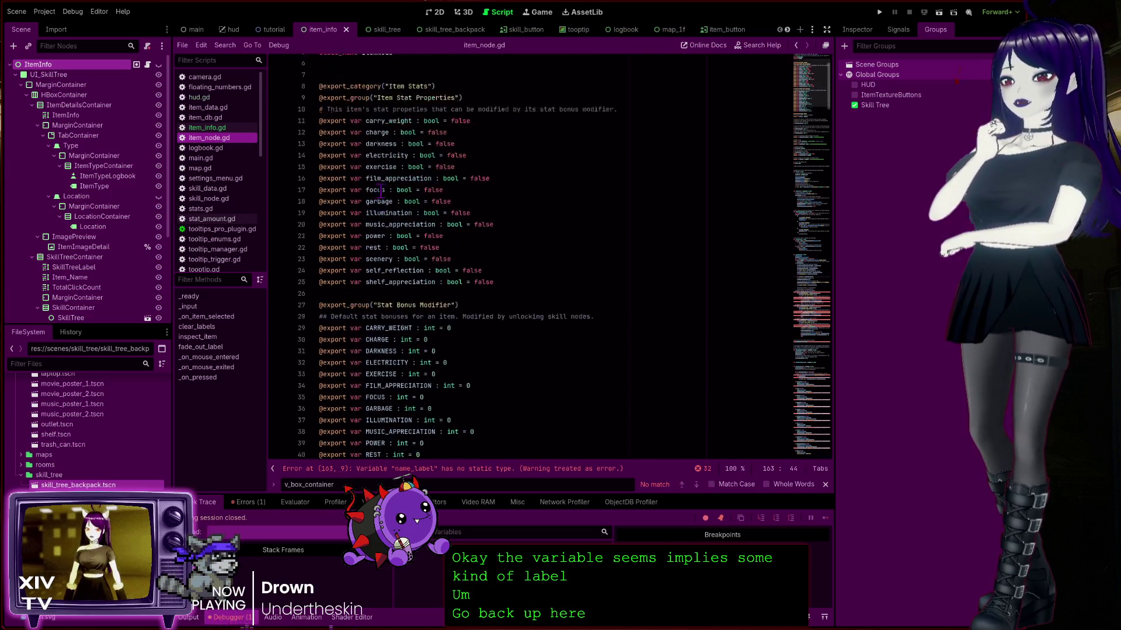
scroll(394, 116, down, 7)
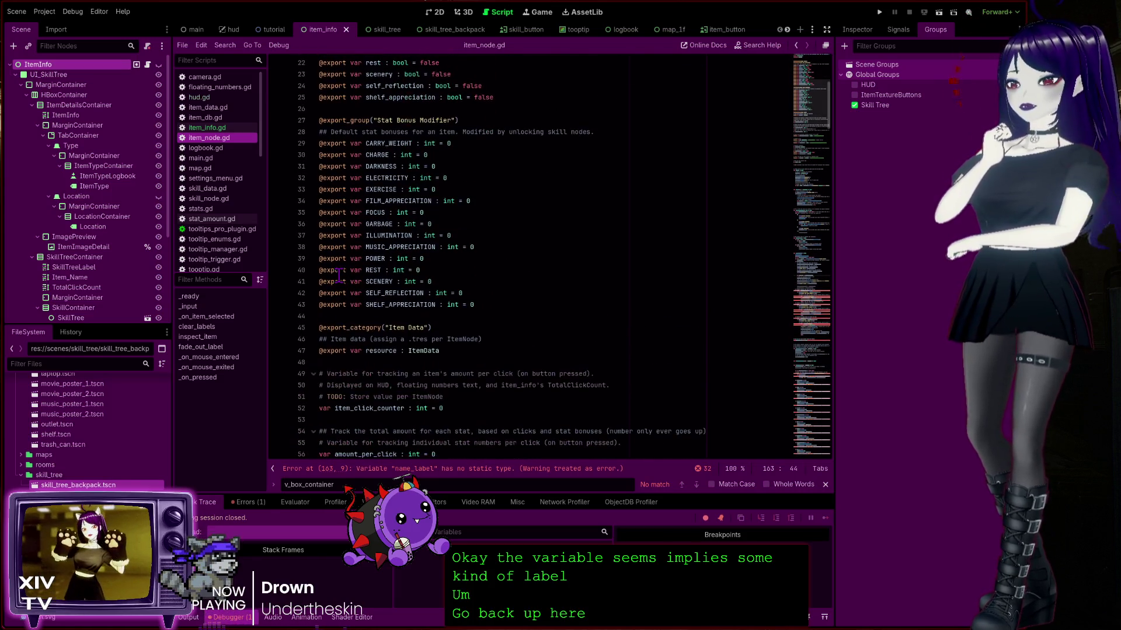
scroll(389, 323, down, 4)
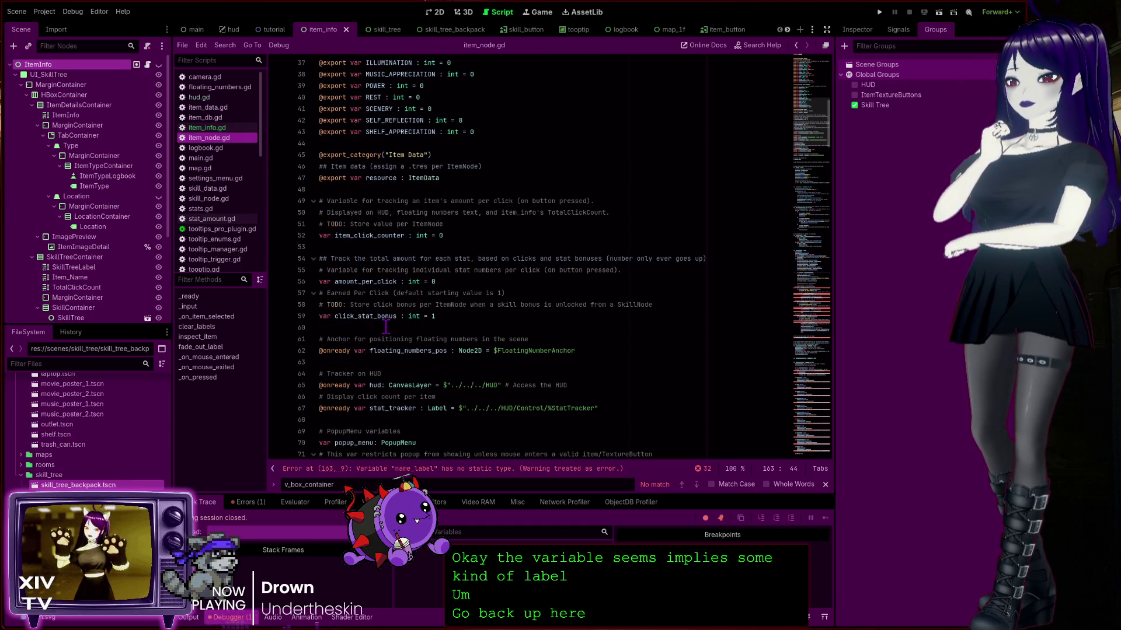
scroll(386, 324, up, 4)
scroll(385, 324, down, 3)
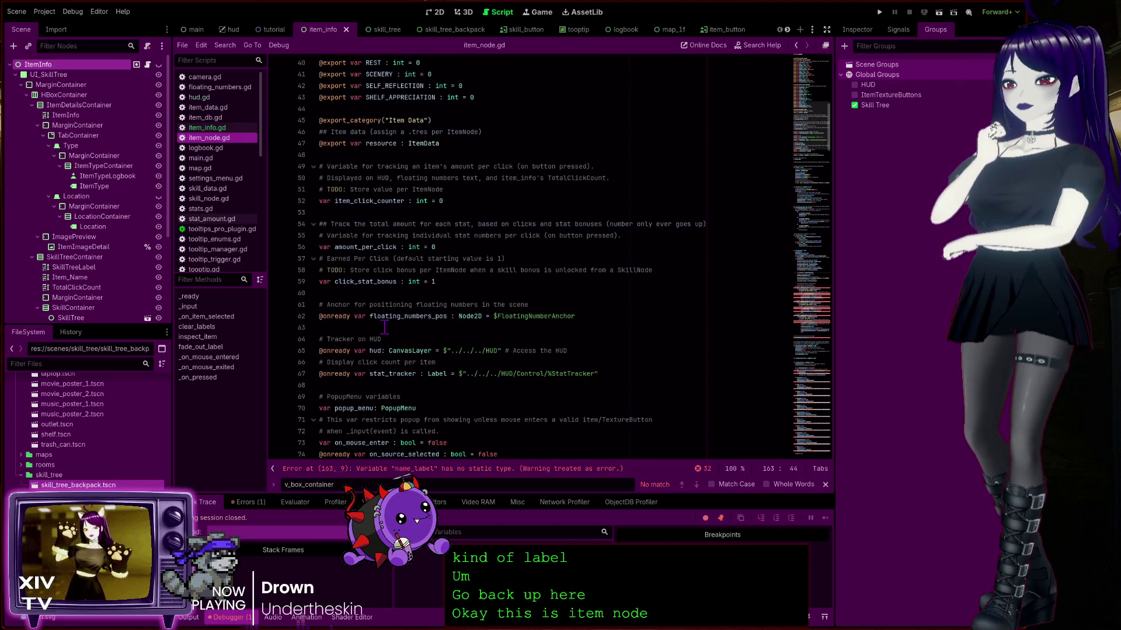
scroll(382, 327, down, 8)
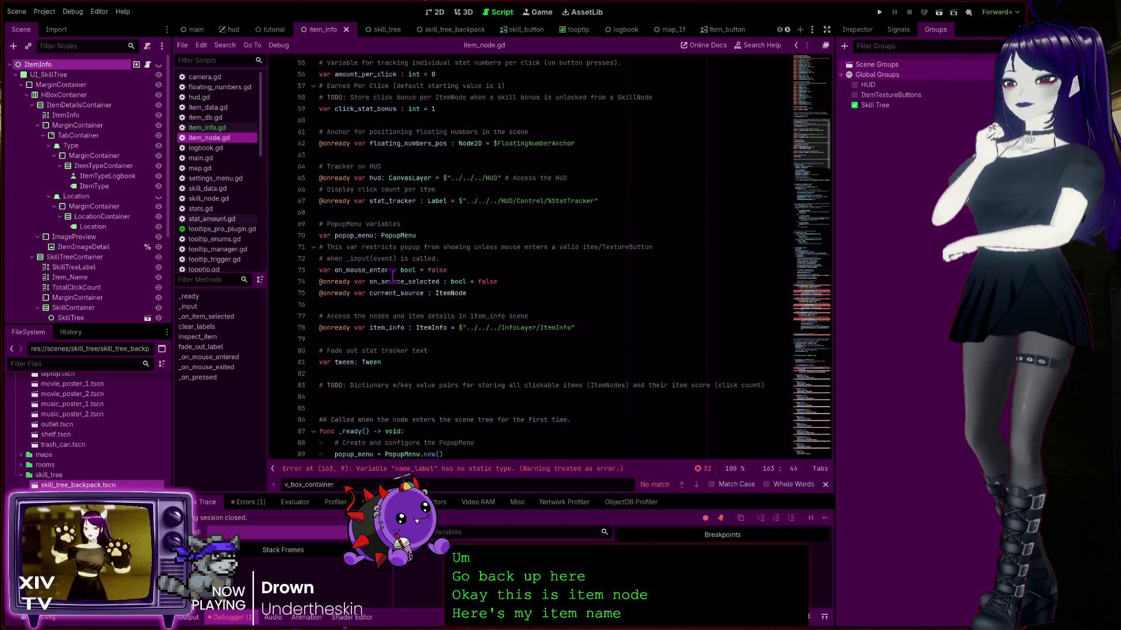
double_click(385, 327)
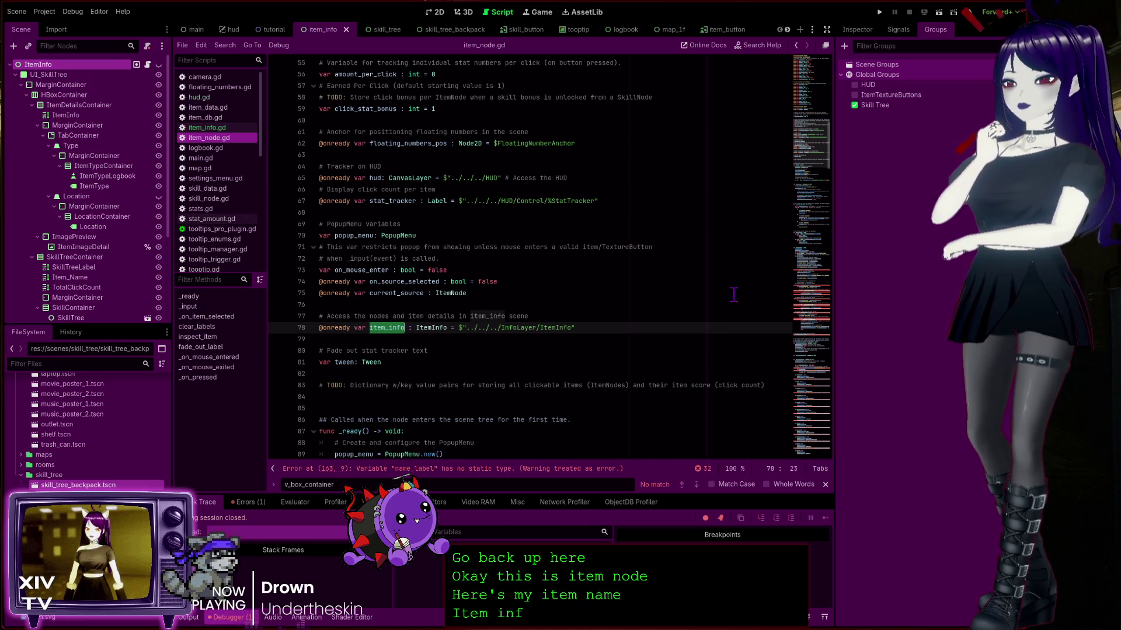
Try a ': Label' type on name_label at line 163, then undo it
click(475, 469)
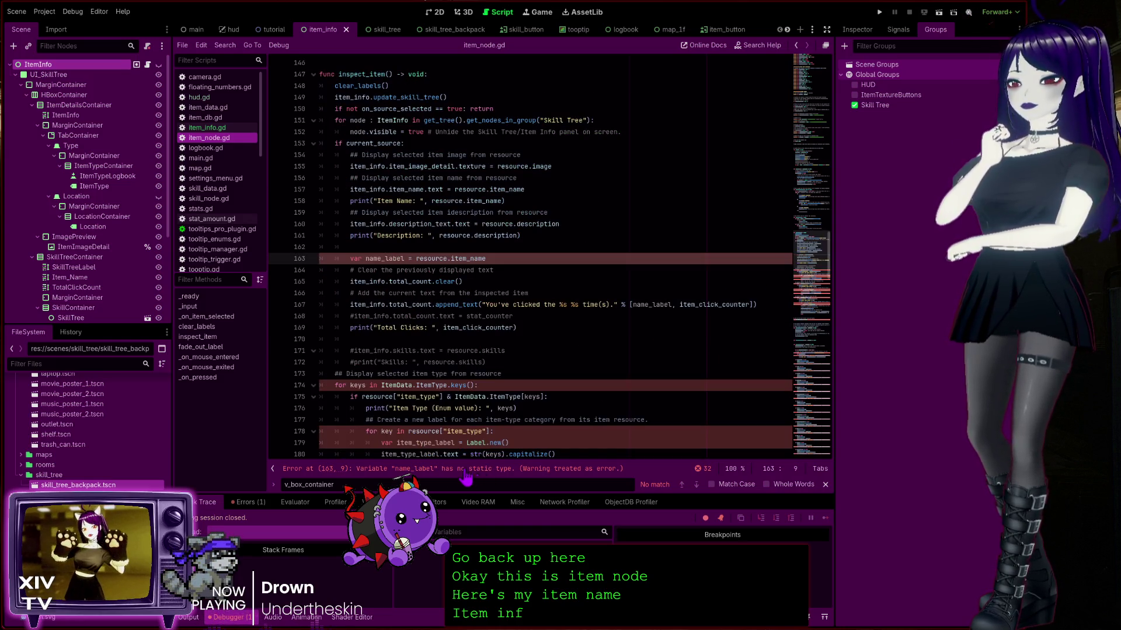
click(403, 258)
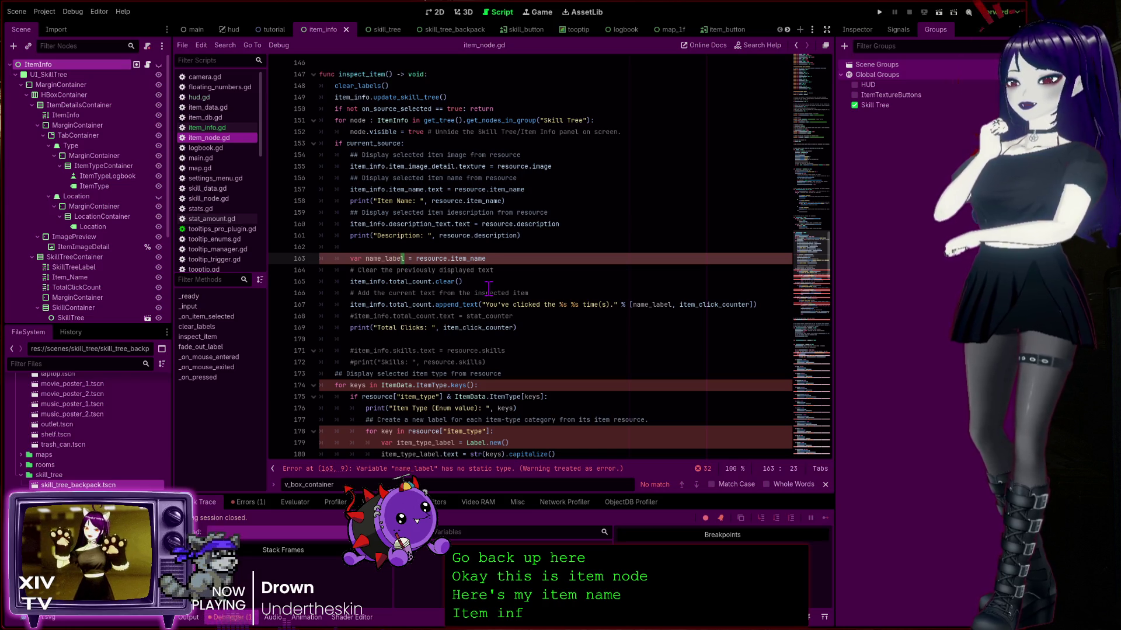
text(: Label)
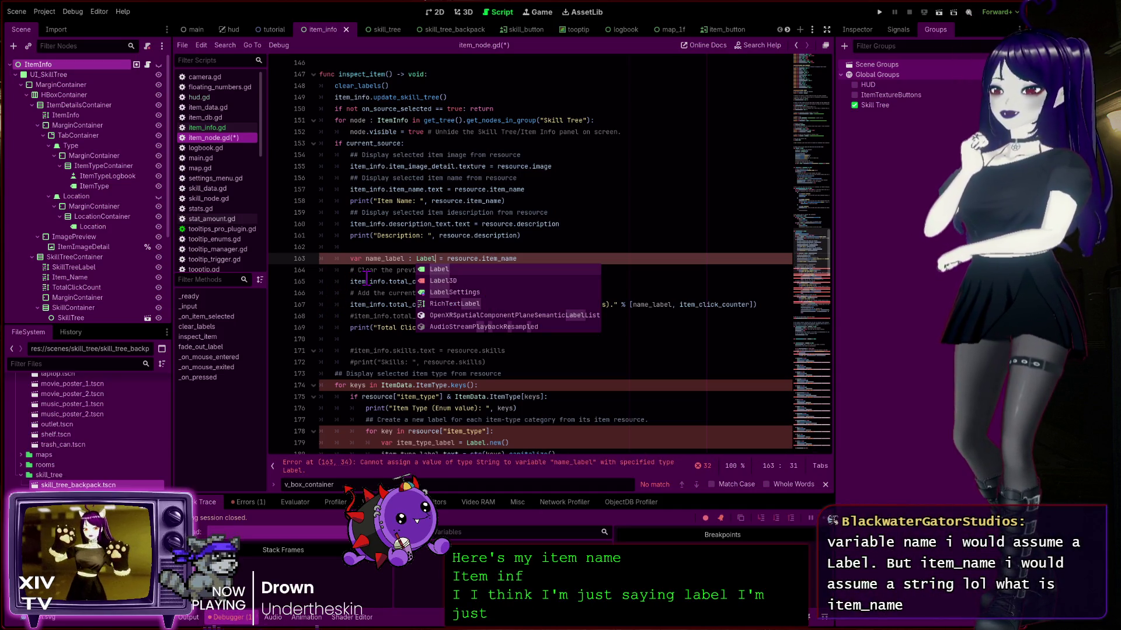
key(ctrl+z)
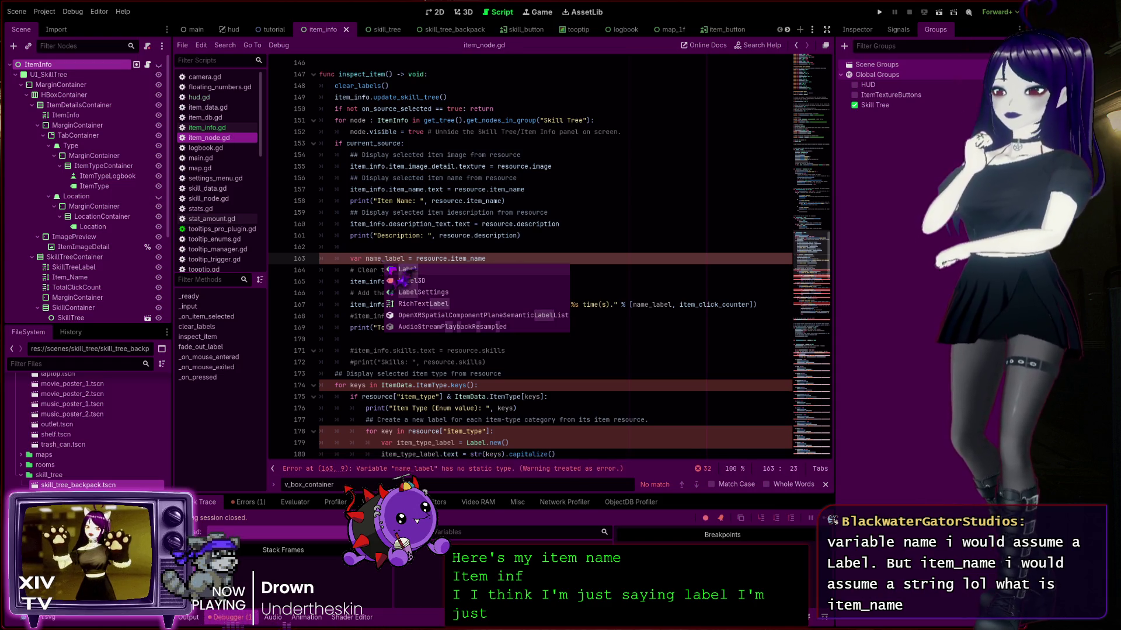
double_click(432, 259)
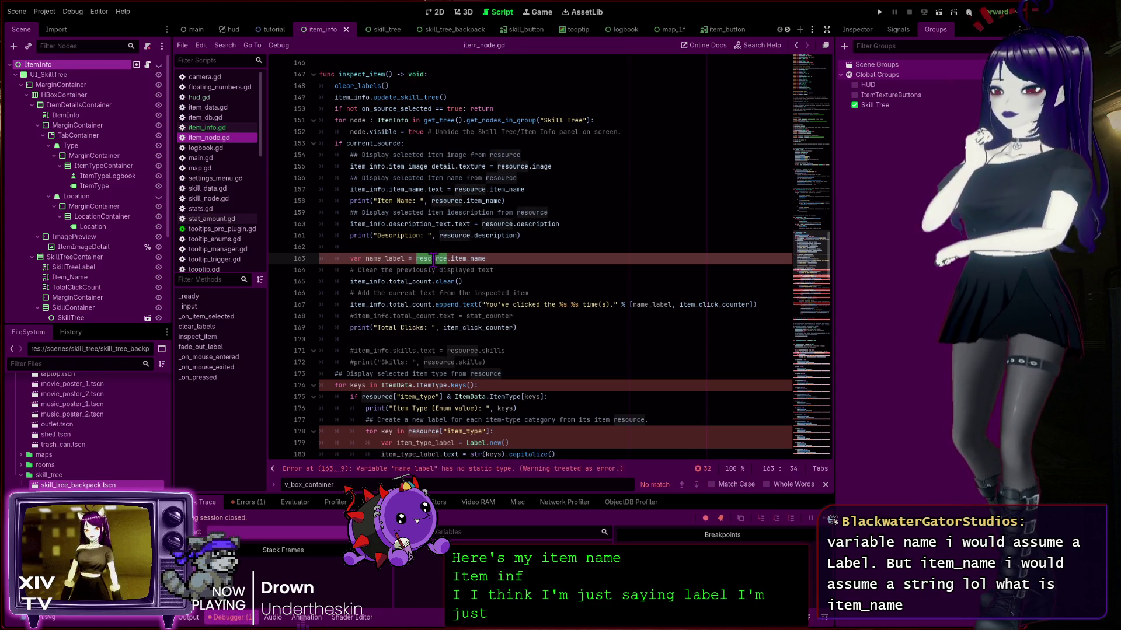
click(395, 472)
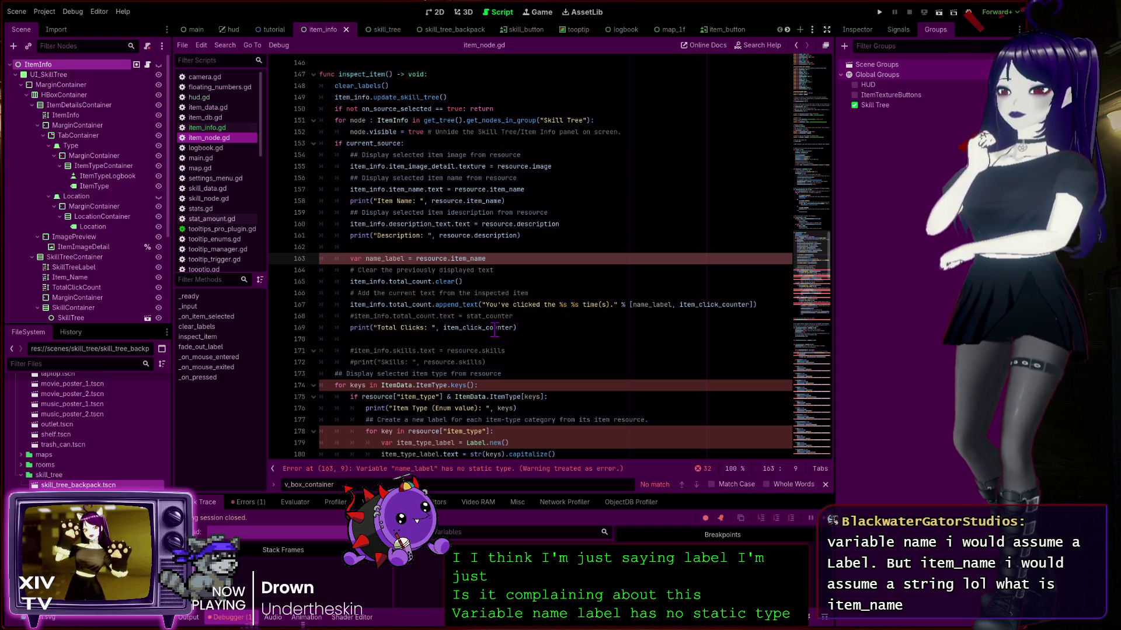
Search the script for name_label and step to its second use in line 167's message
double_click(403, 259)
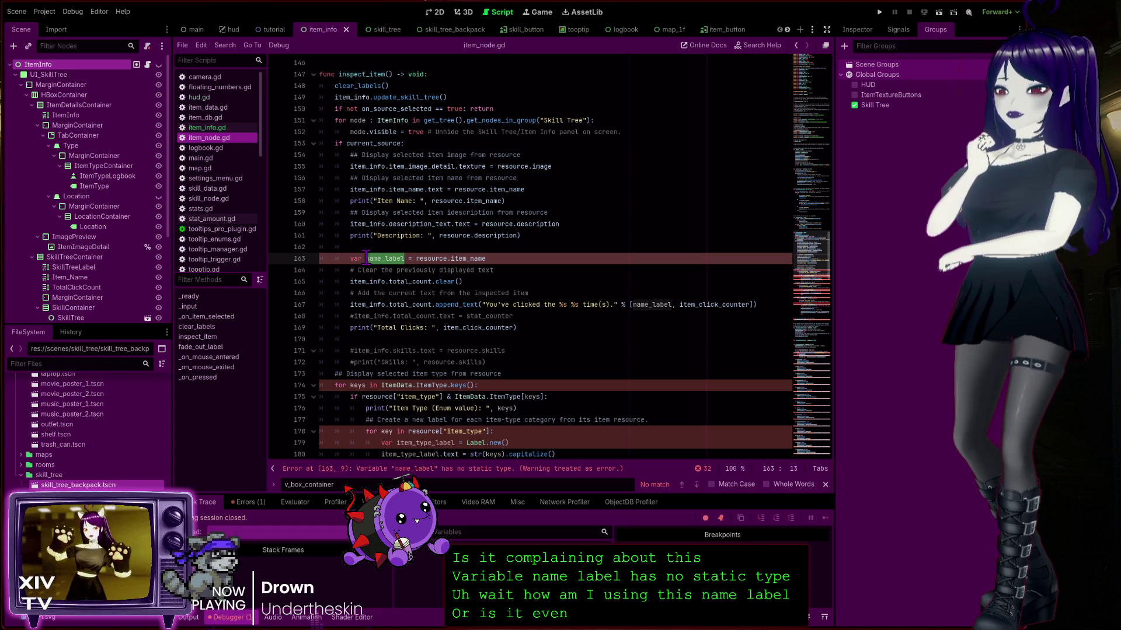
key(ctrl+f)
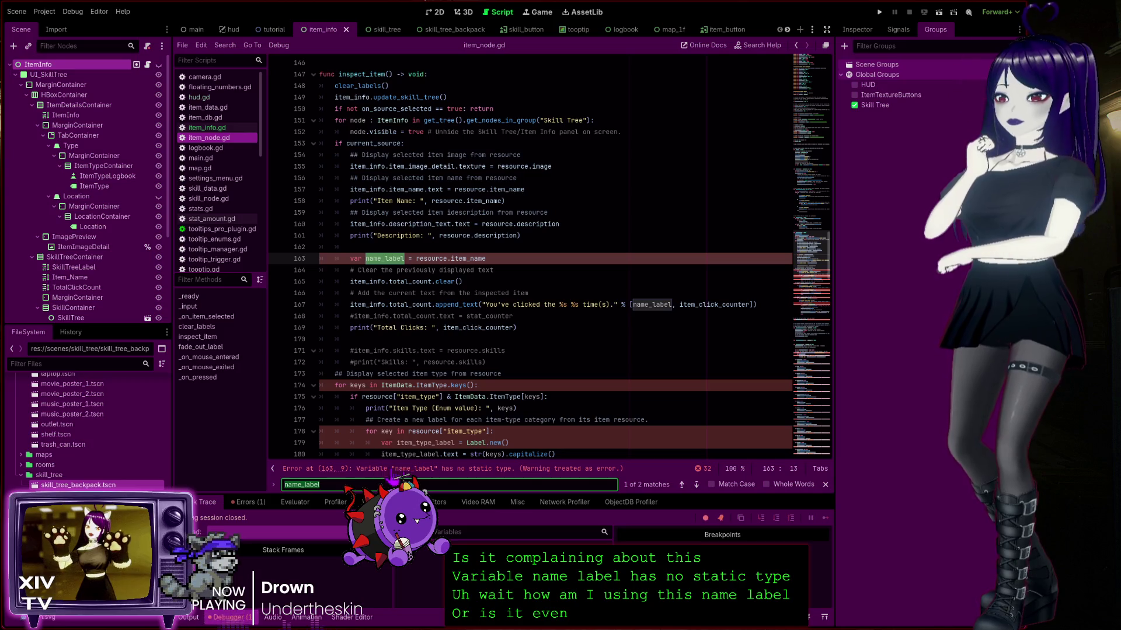
click(696, 487)
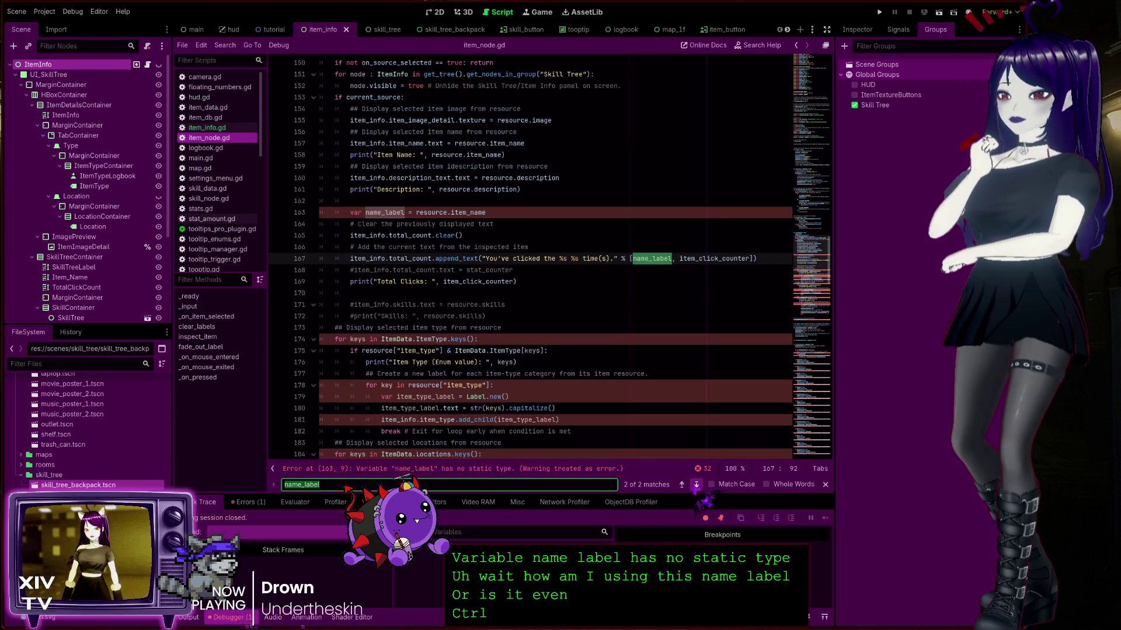
click(660, 261)
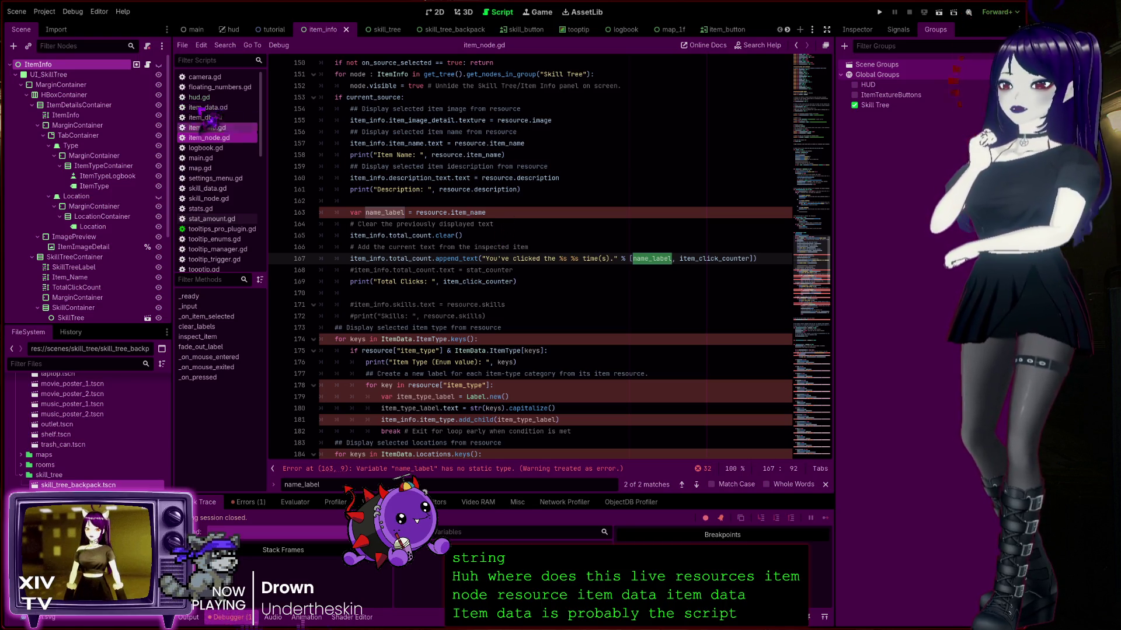
Confirm in item_data.gd that item_name is a String, then return to item_node.gd line 163
click(213, 108)
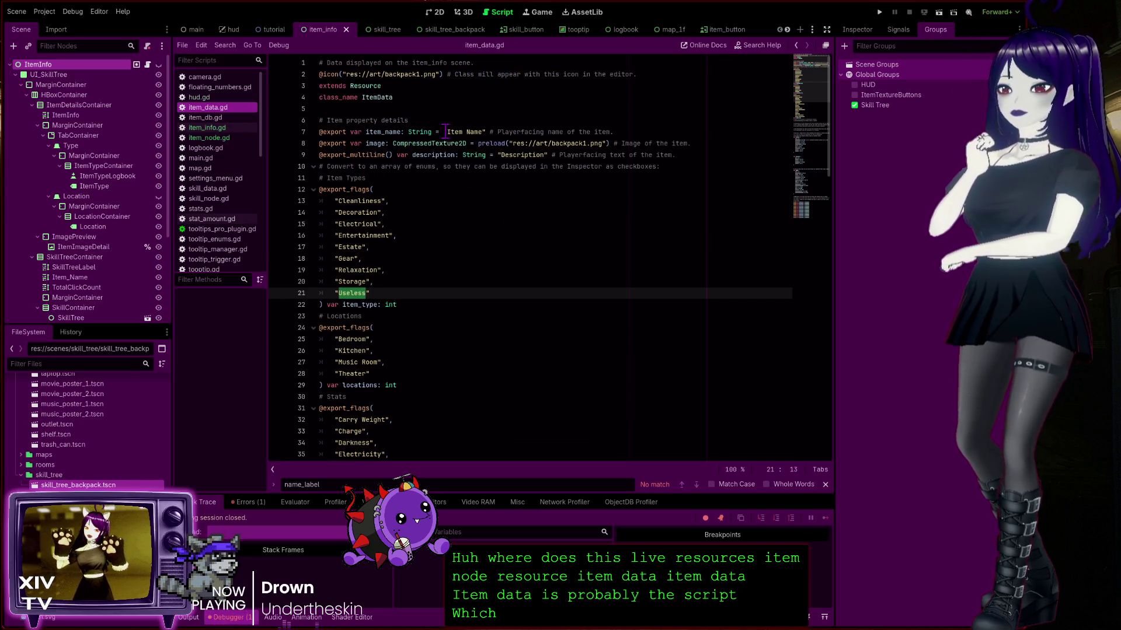
double_click(419, 132)
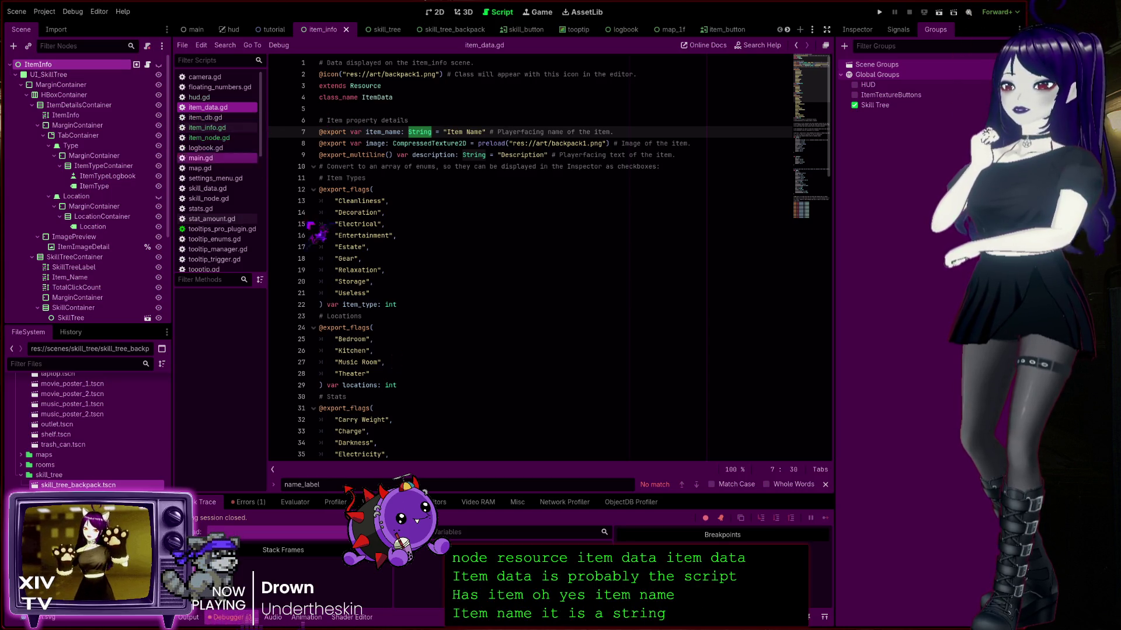
click(216, 128)
click(223, 139)
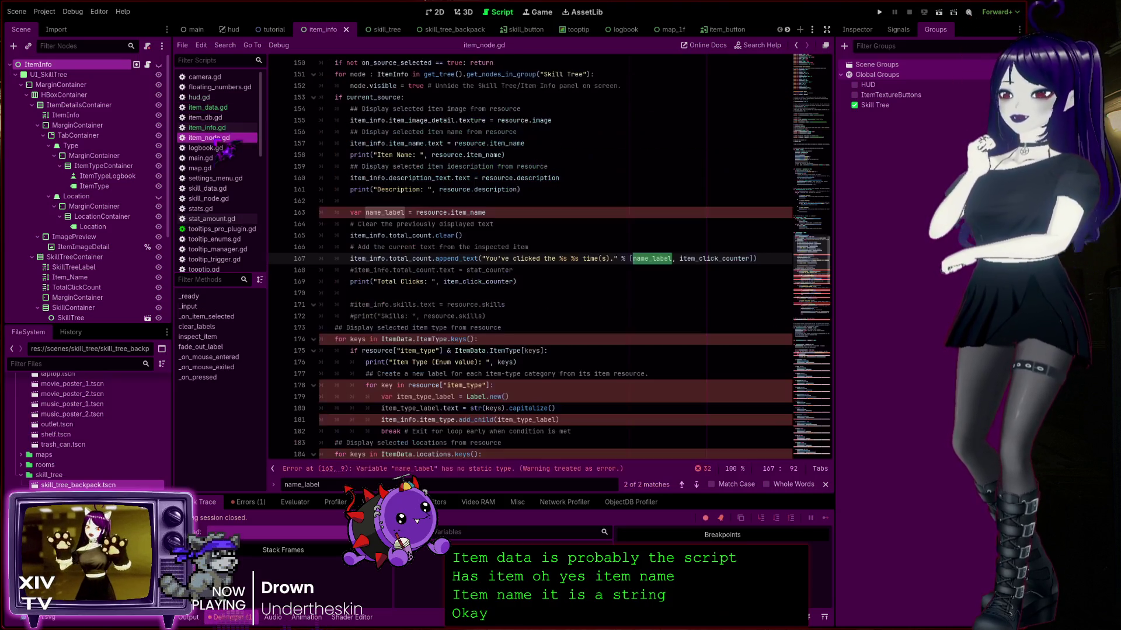
double_click(470, 213)
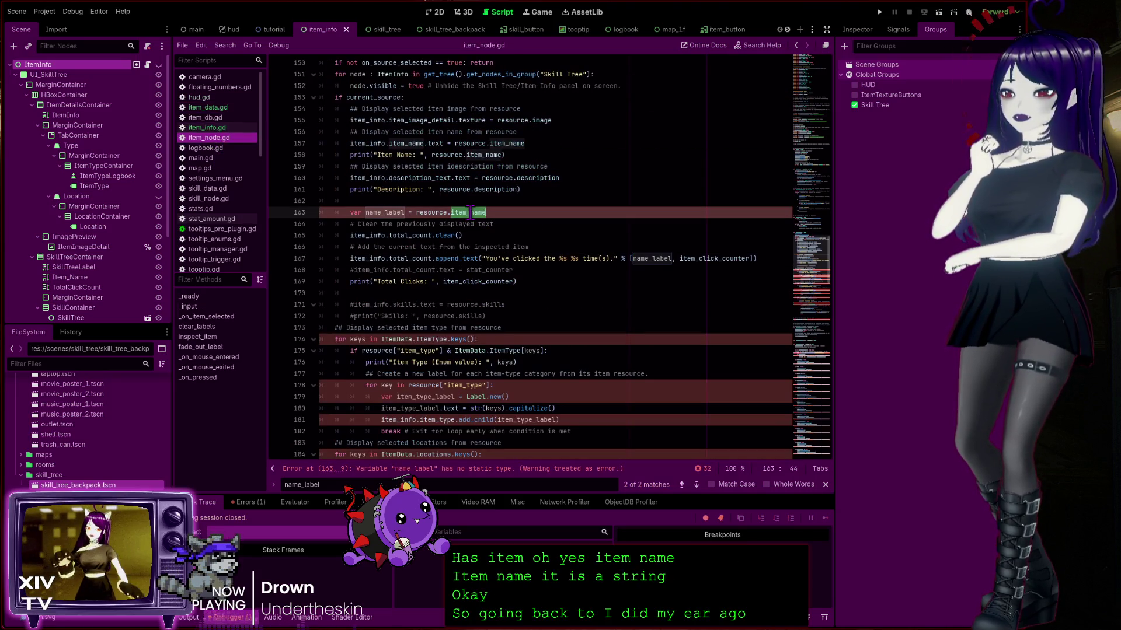
click(409, 213)
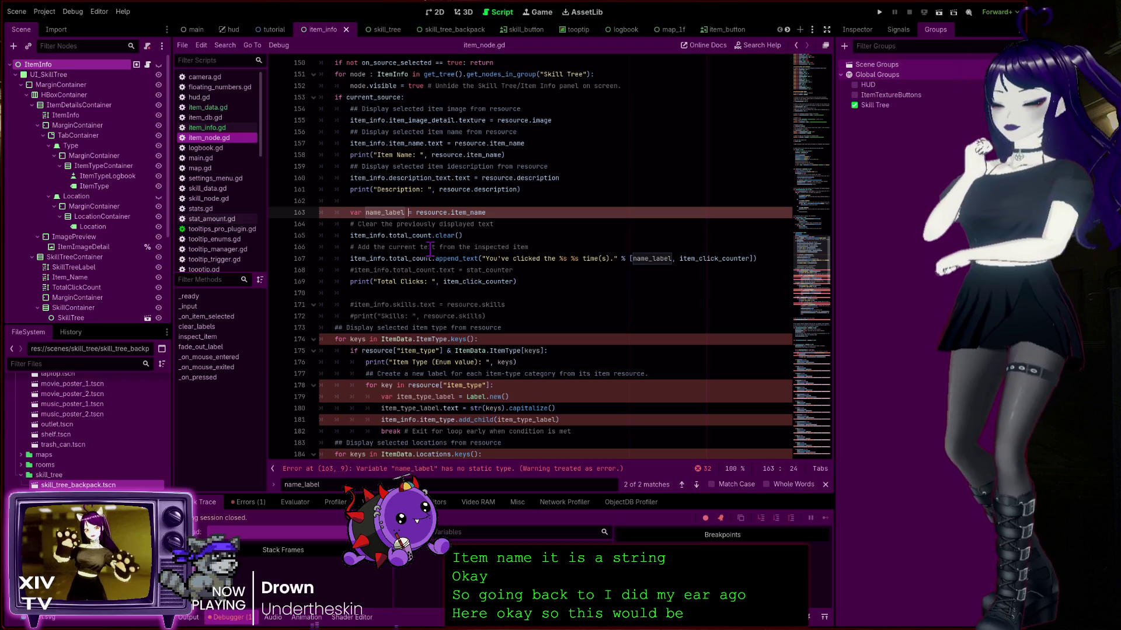
Add ': String' to name_label on line 163 and highlight total_count, name_label and item_click_counter uses
text(: St)
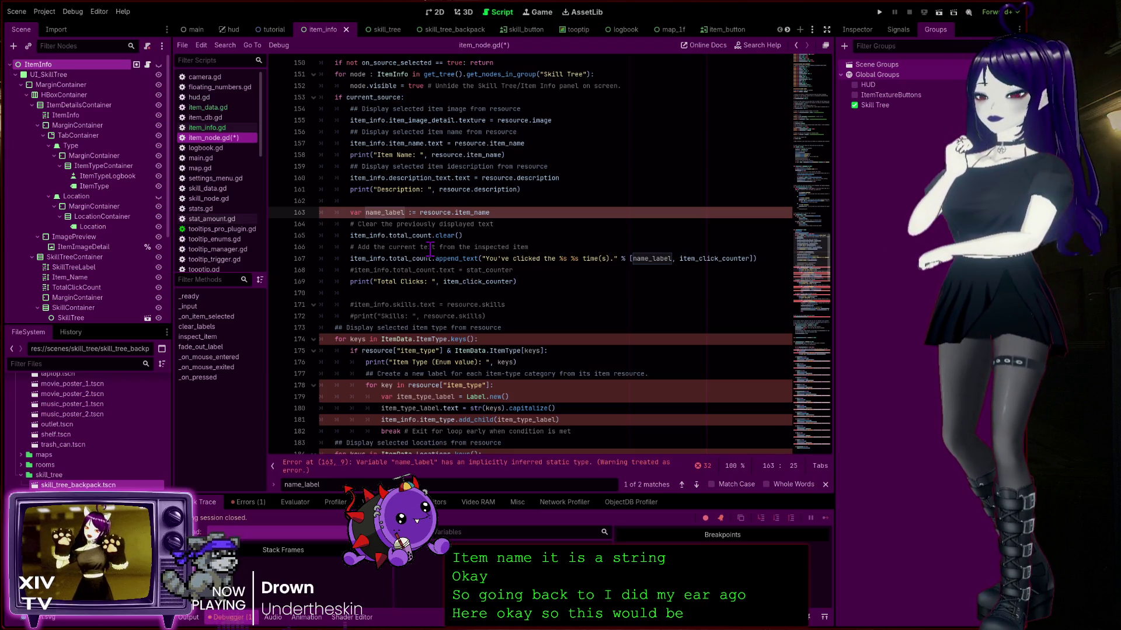
text(ring)
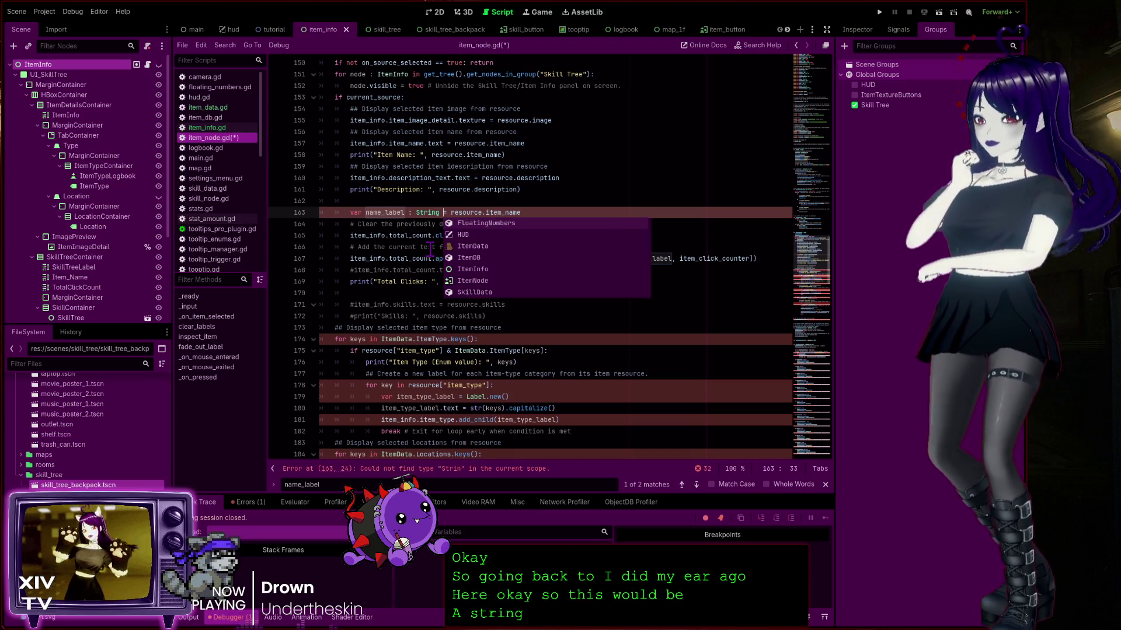
click(400, 213)
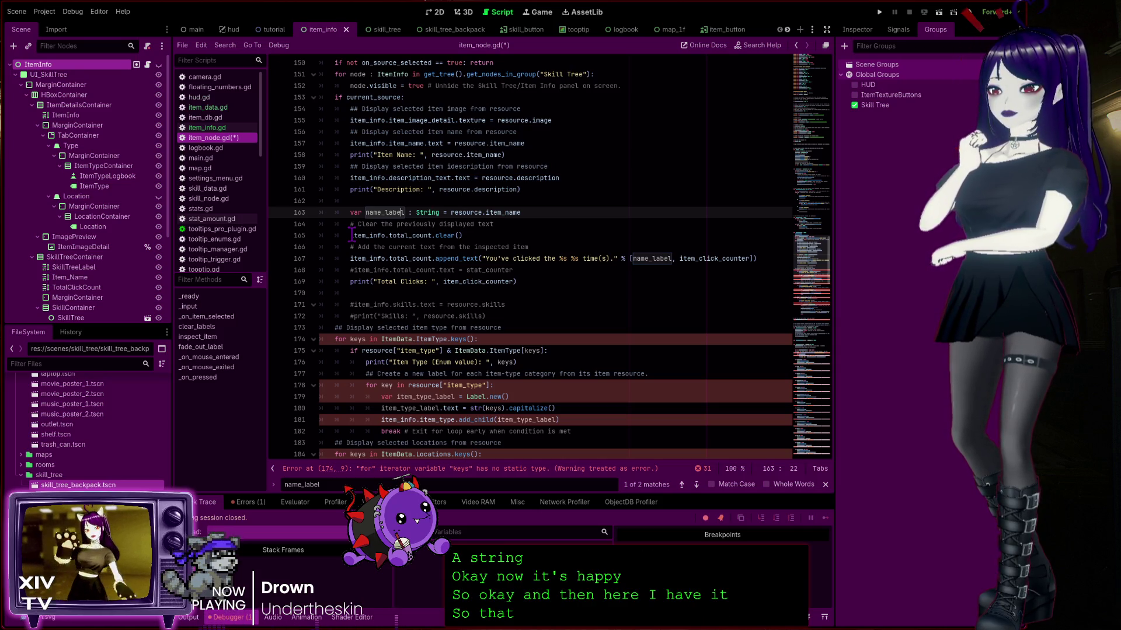
double_click(415, 235)
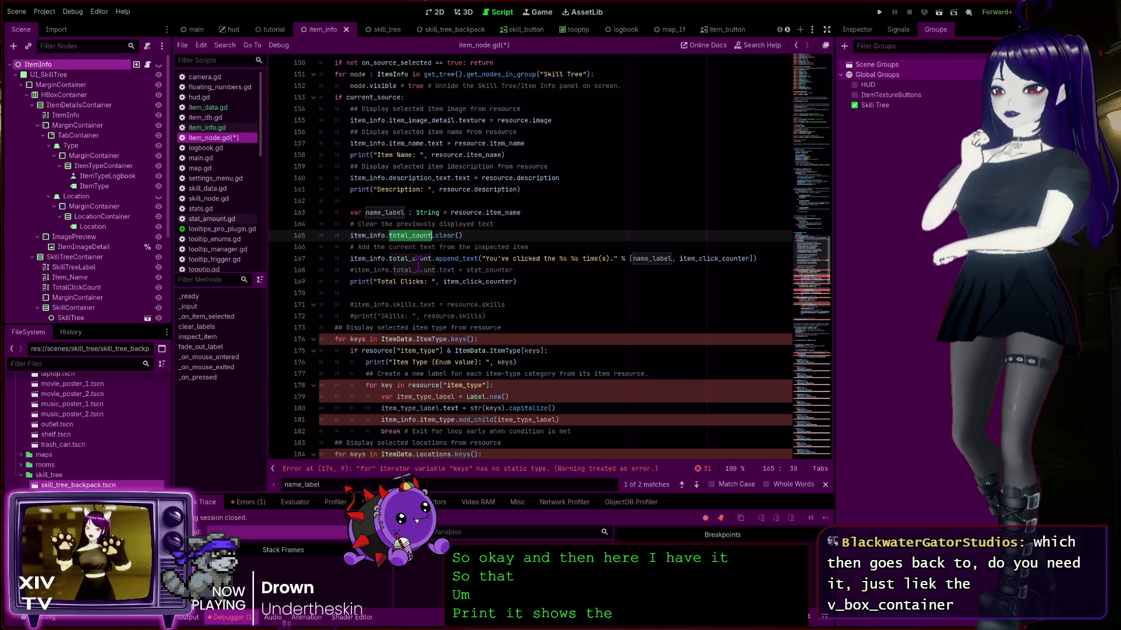
click(579, 259)
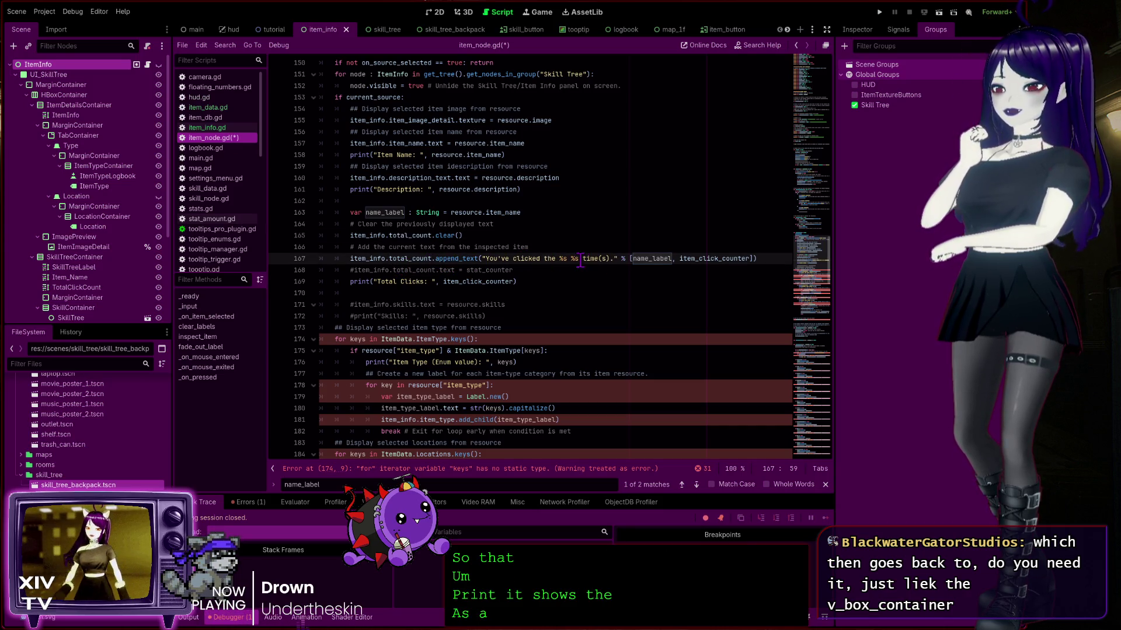
double_click(653, 259)
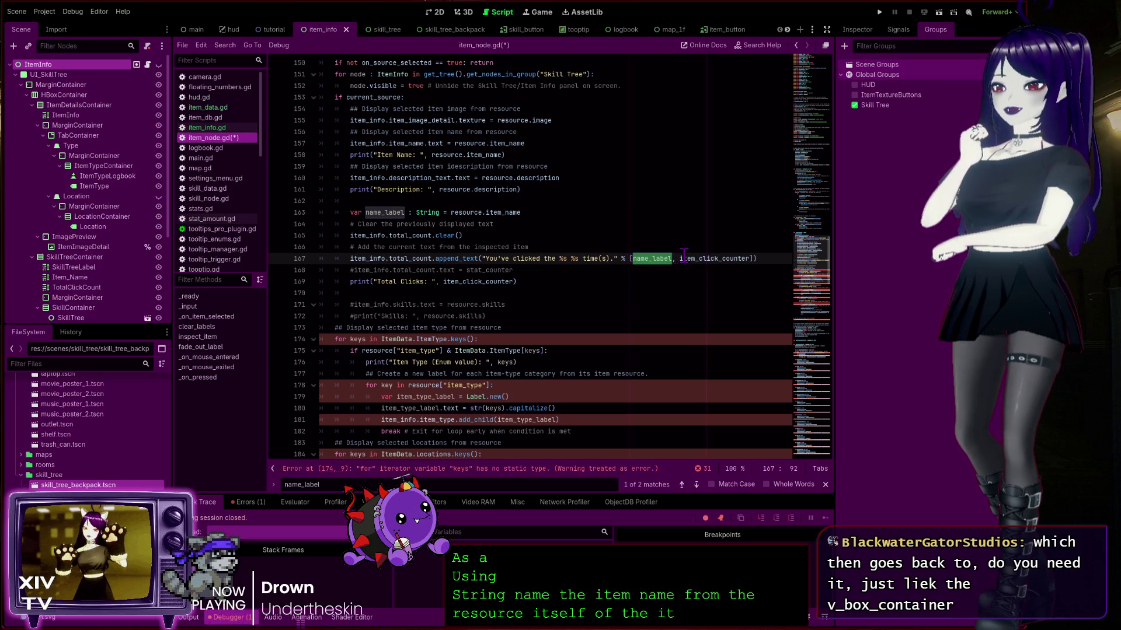
double_click(732, 258)
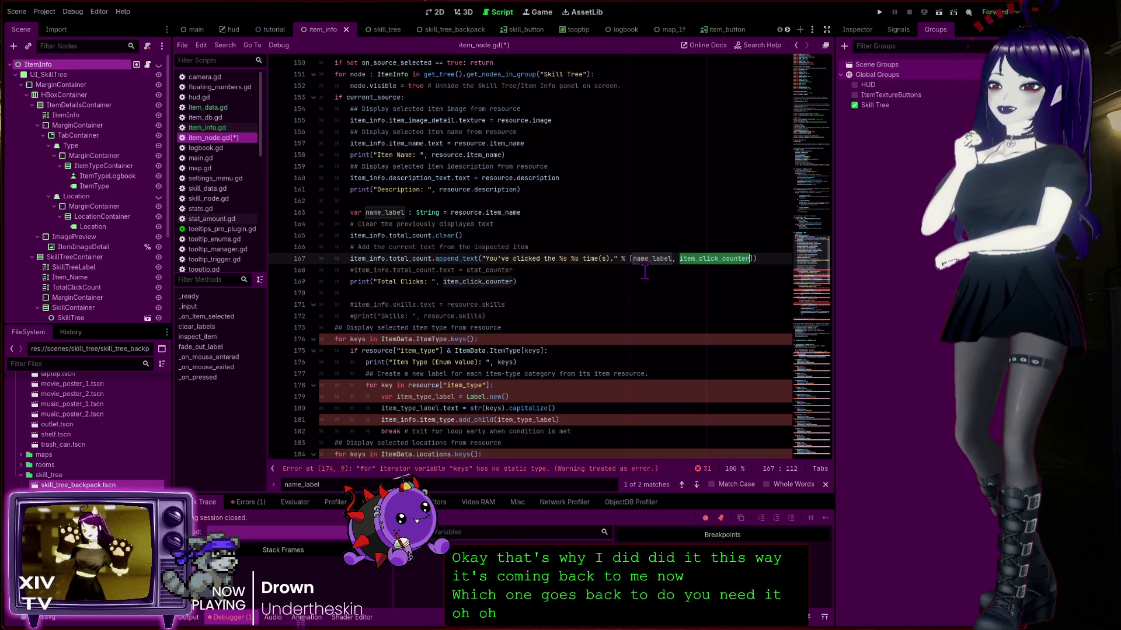
Copy resource.item_name from line 163 and select name_label inside line 167's format brackets
click(445, 236)
click(458, 212)
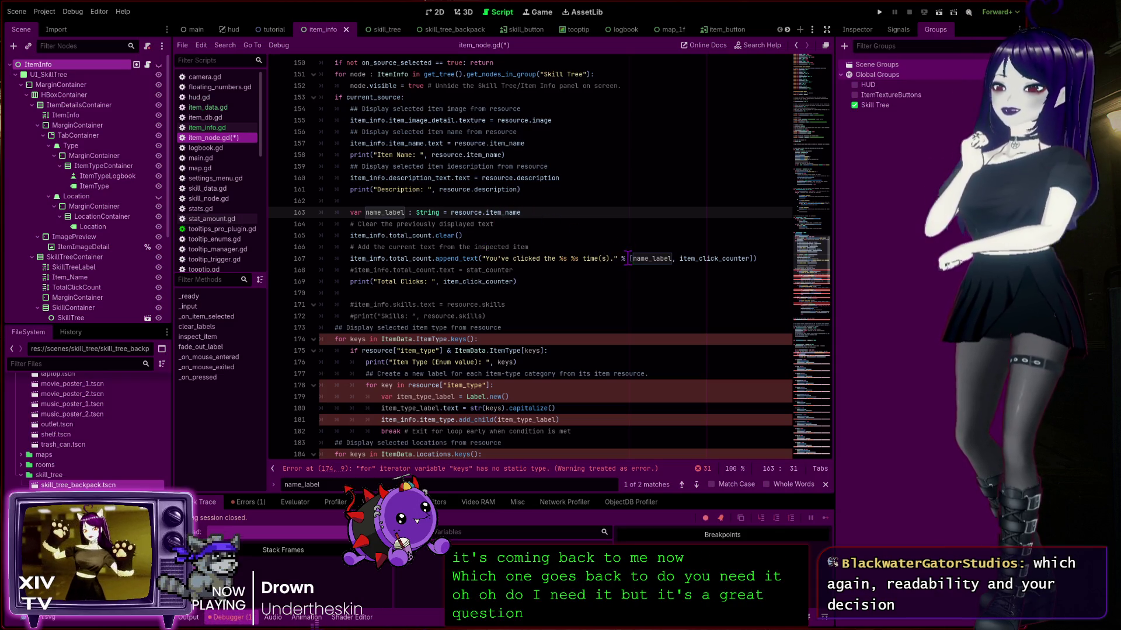
double_click(651, 259)
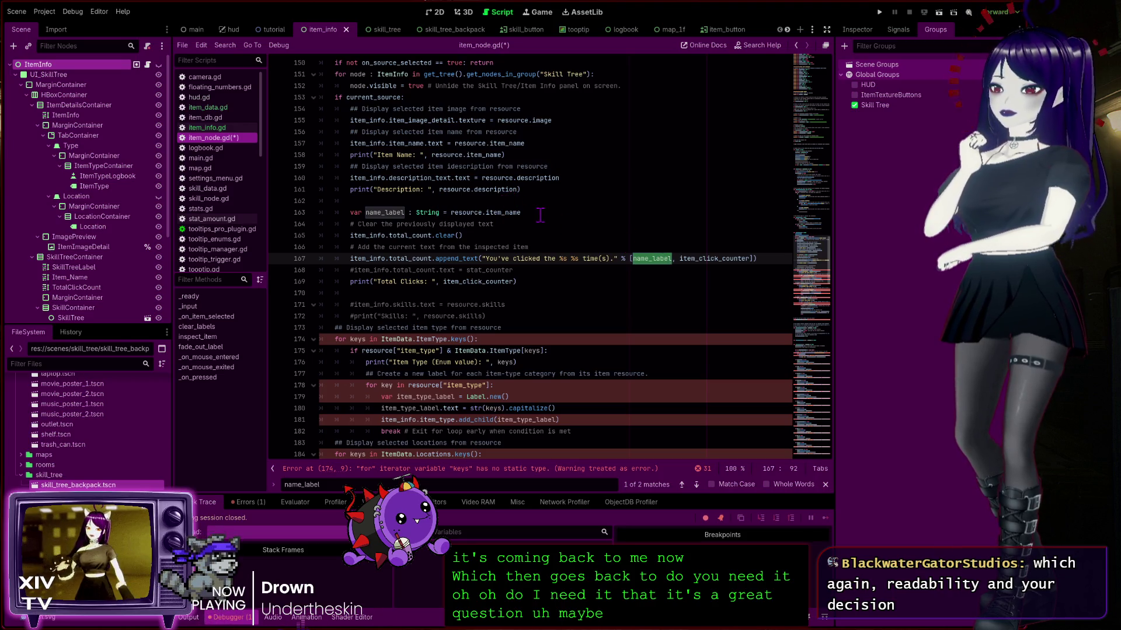
click(652, 258)
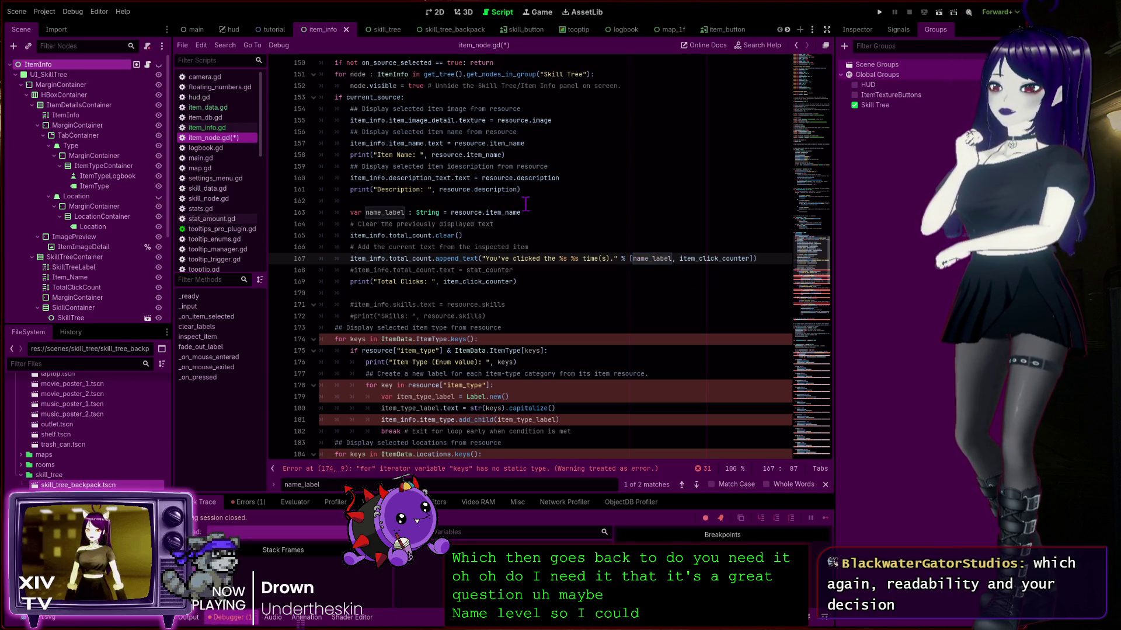
drag(528, 211, 450, 211)
key(ctrl+c)
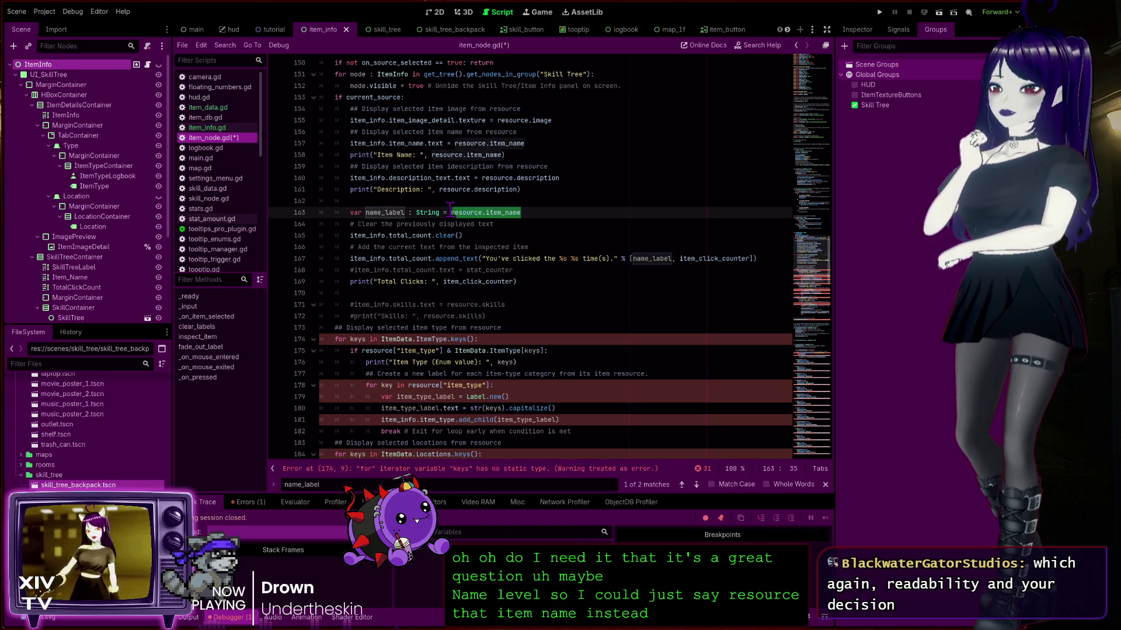
double_click(666, 259)
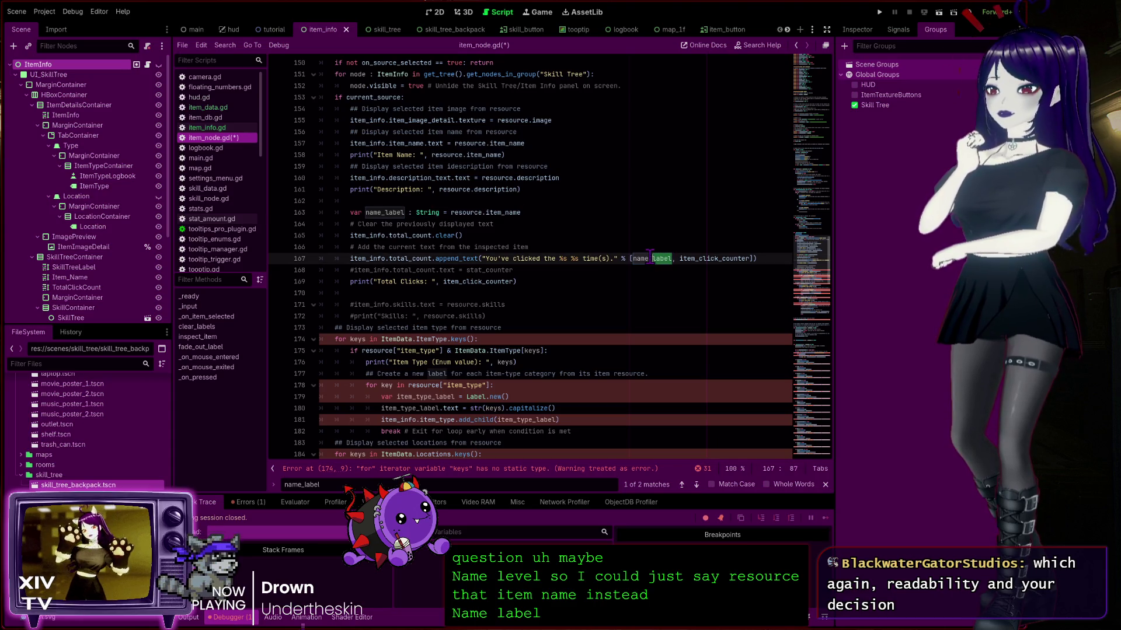
Paste resource.item_name over name_label on line 167 and comment out the name_label declaration
key(ctrl+v)
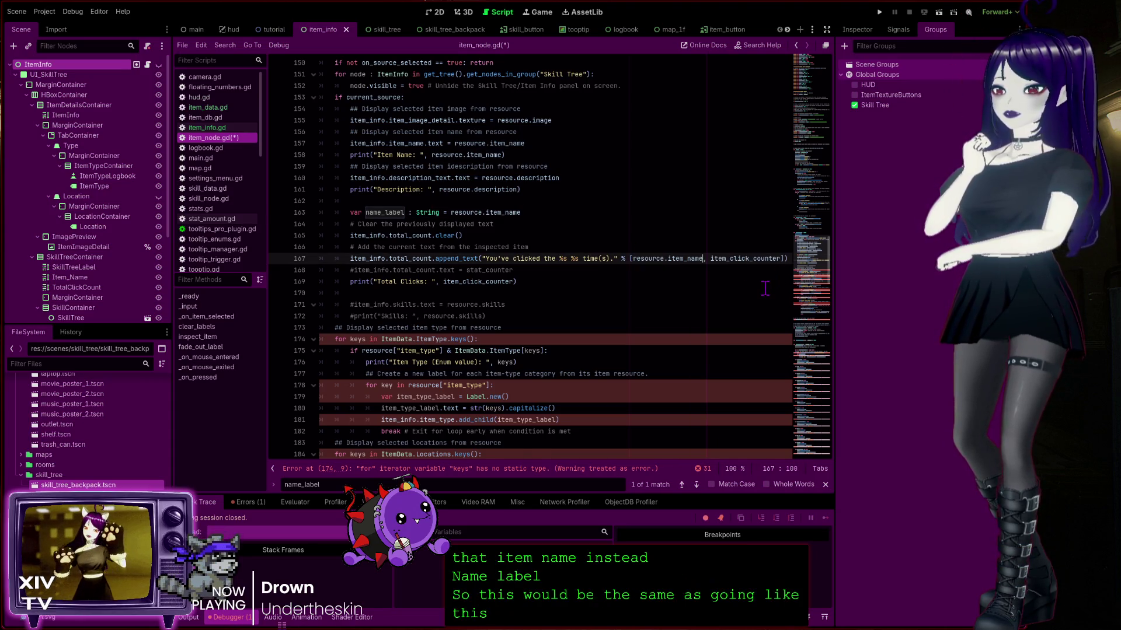
click(480, 212)
key(ctrl+k)
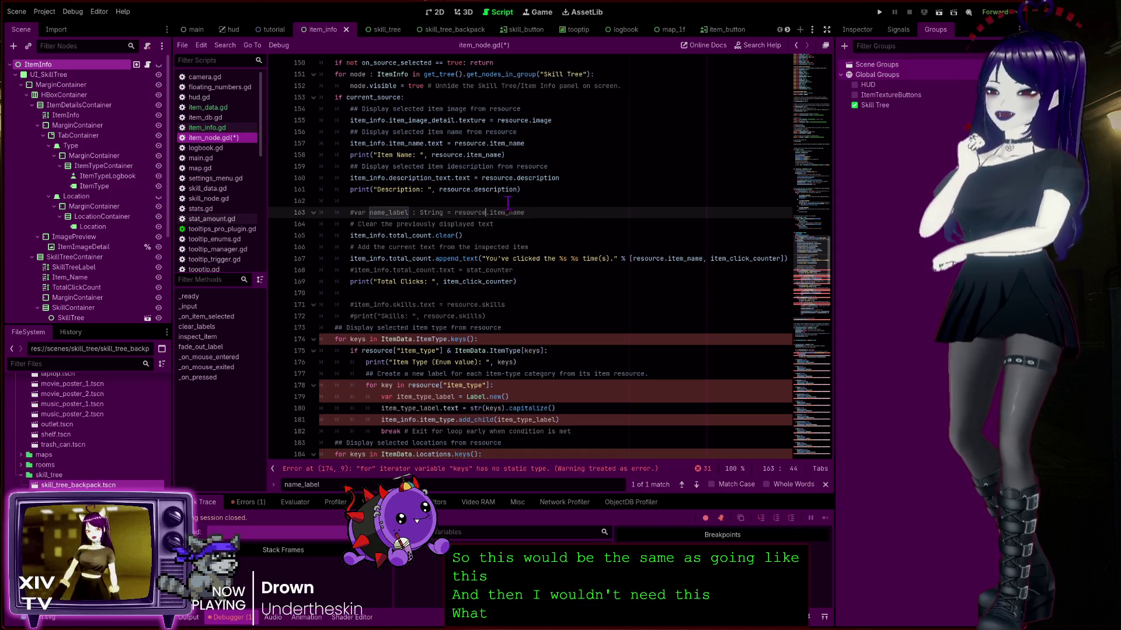
Delete the commented-out name_label declaration line 163
click(683, 263)
double_click(682, 260)
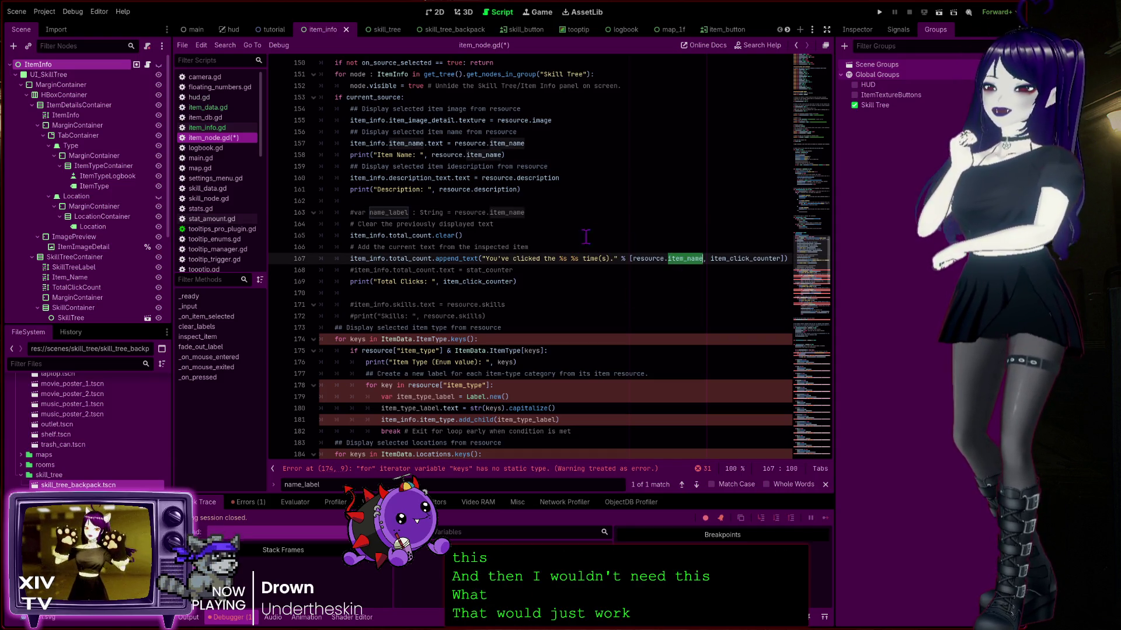
drag(540, 210, 544, 204)
key(Delete)
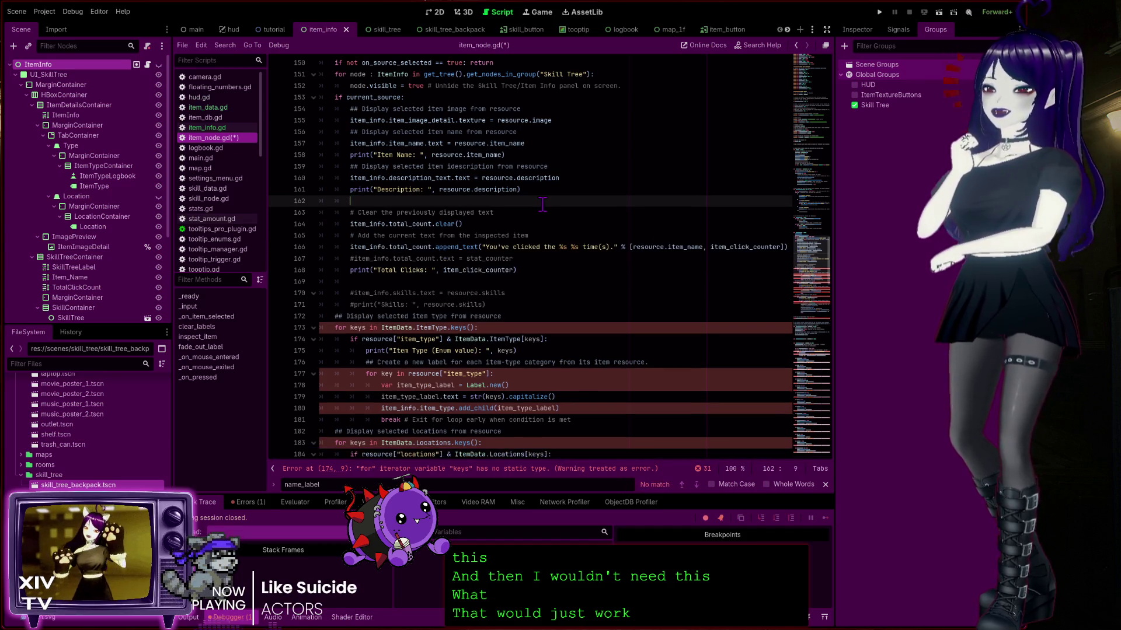
click(562, 233)
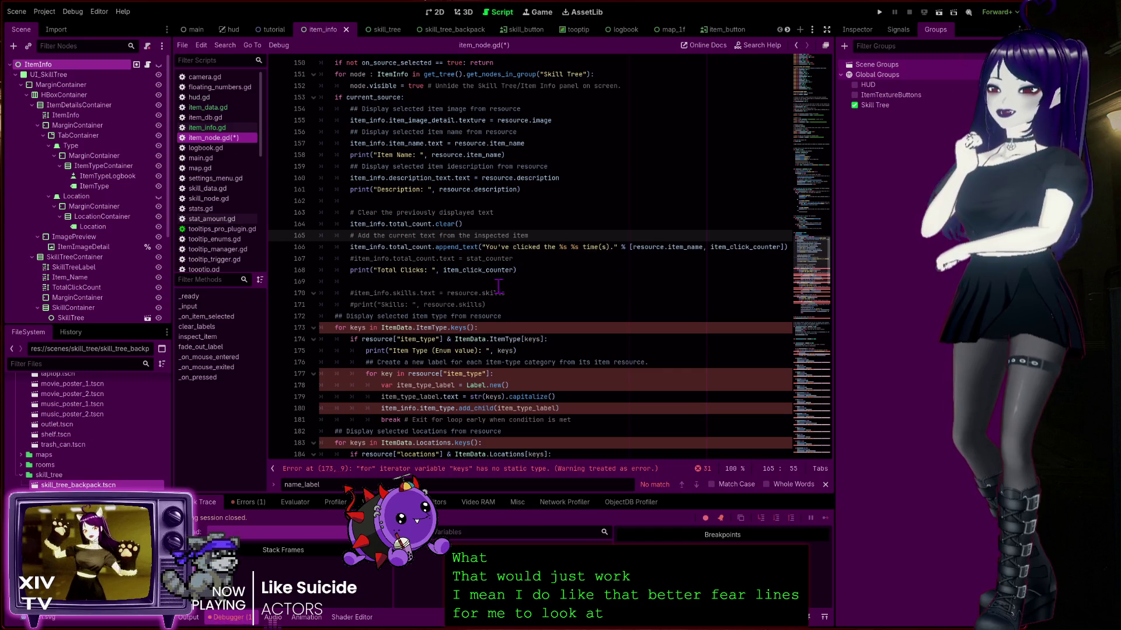
Remove the leftover indentation from blank line 169
scroll(474, 263, down, 4)
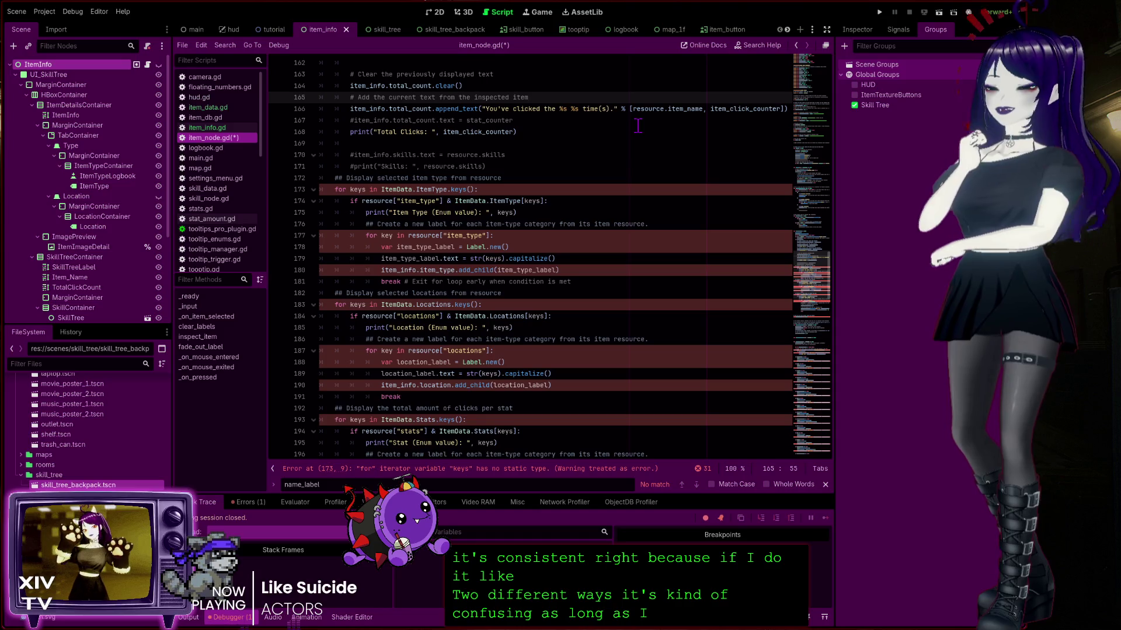
scroll(599, 118, up, 1)
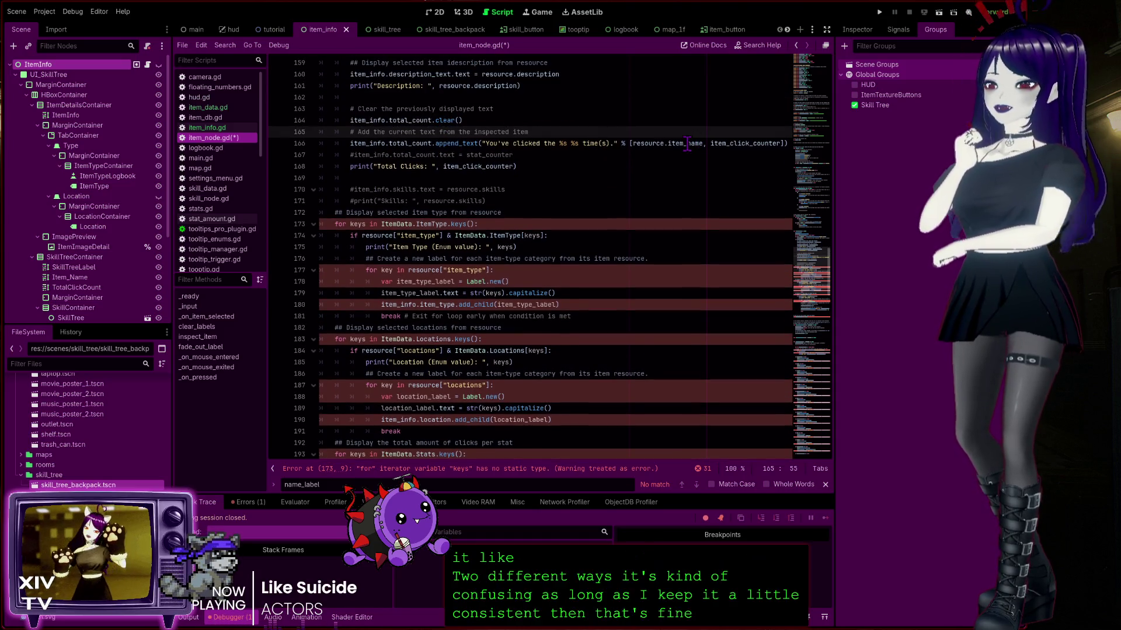
double_click(685, 144)
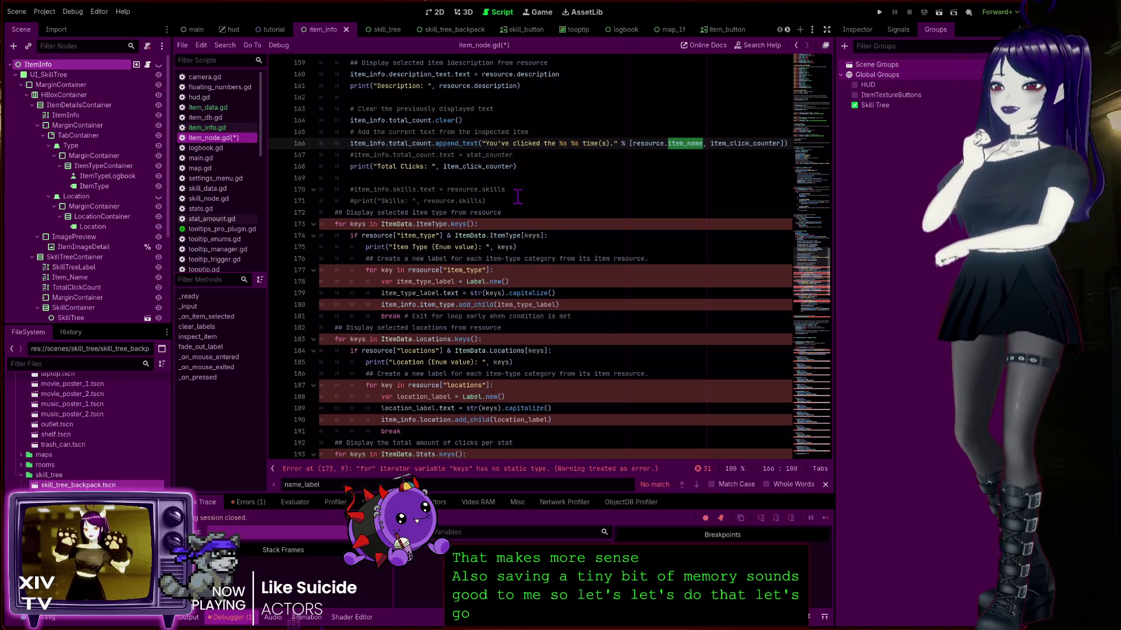
mouse_move(508, 205)
mouse_down()
mouse_move(385, 178)
mouse_move(320, 178)
mouse_up()
click(359, 177)
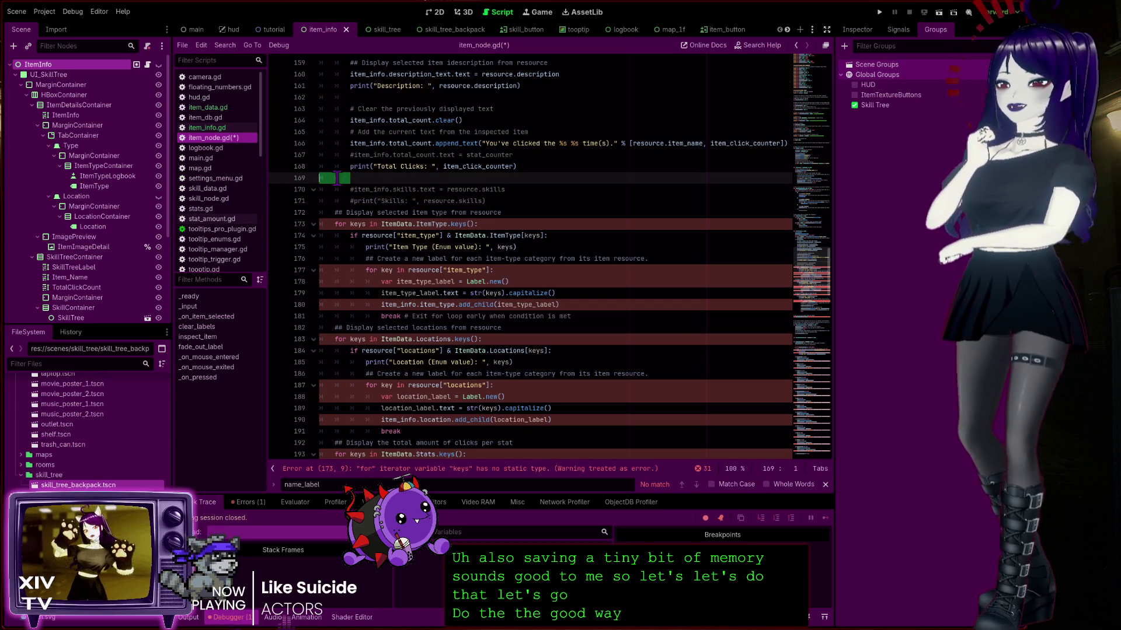
key(BackSpace)
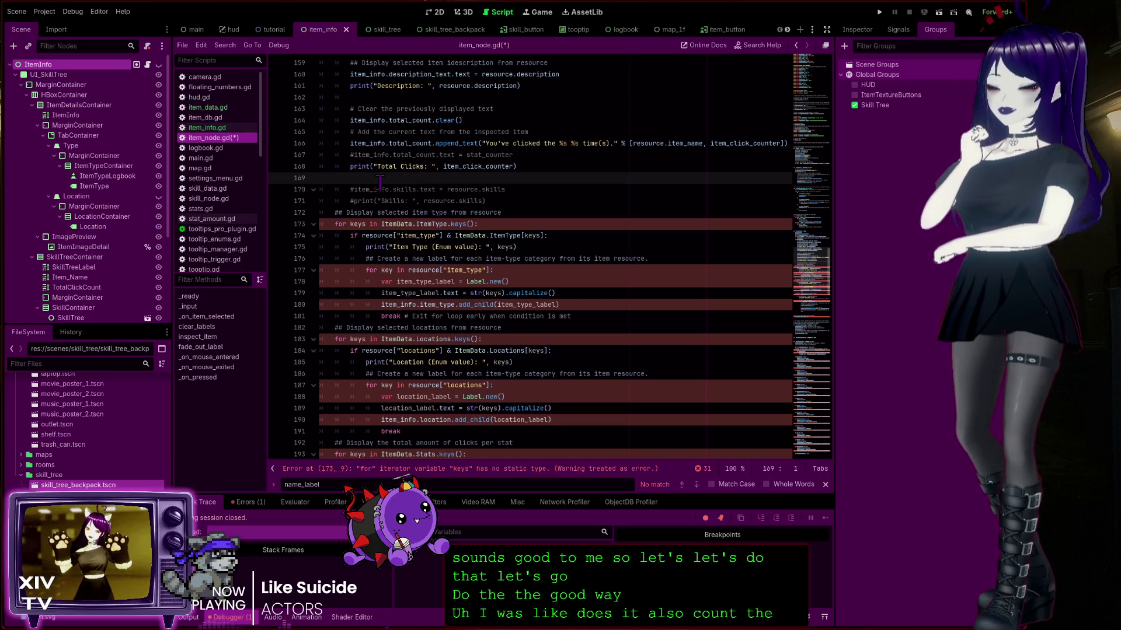
Jump to the reported error at the untyped keys for-loop on line 173
scroll(397, 233, down, 1)
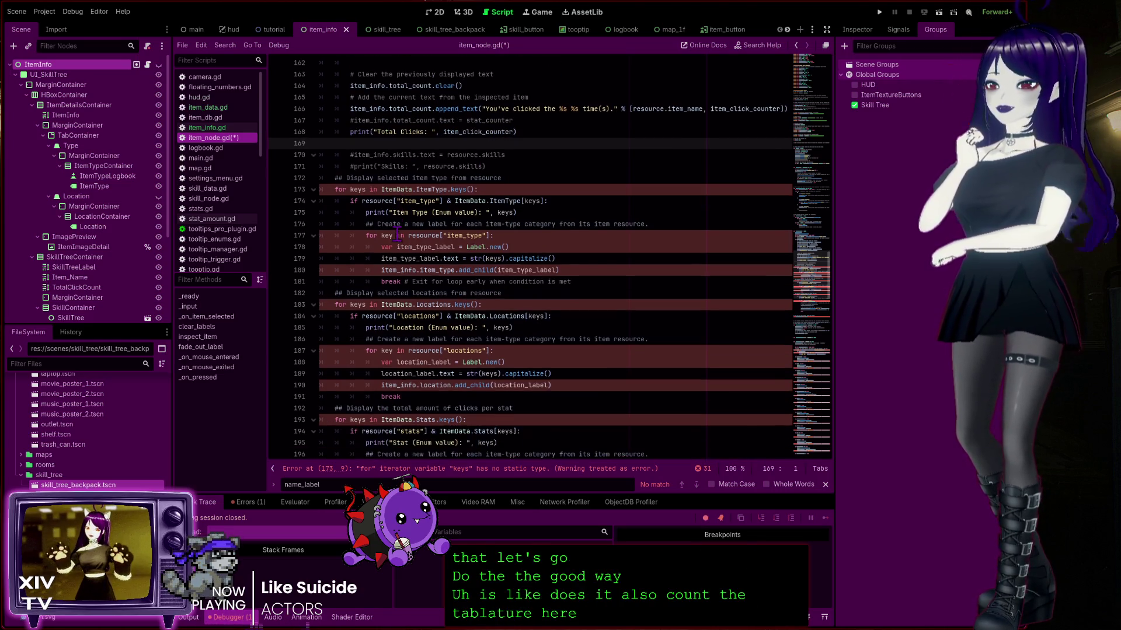
click(450, 189)
scroll(444, 189, down, 3)
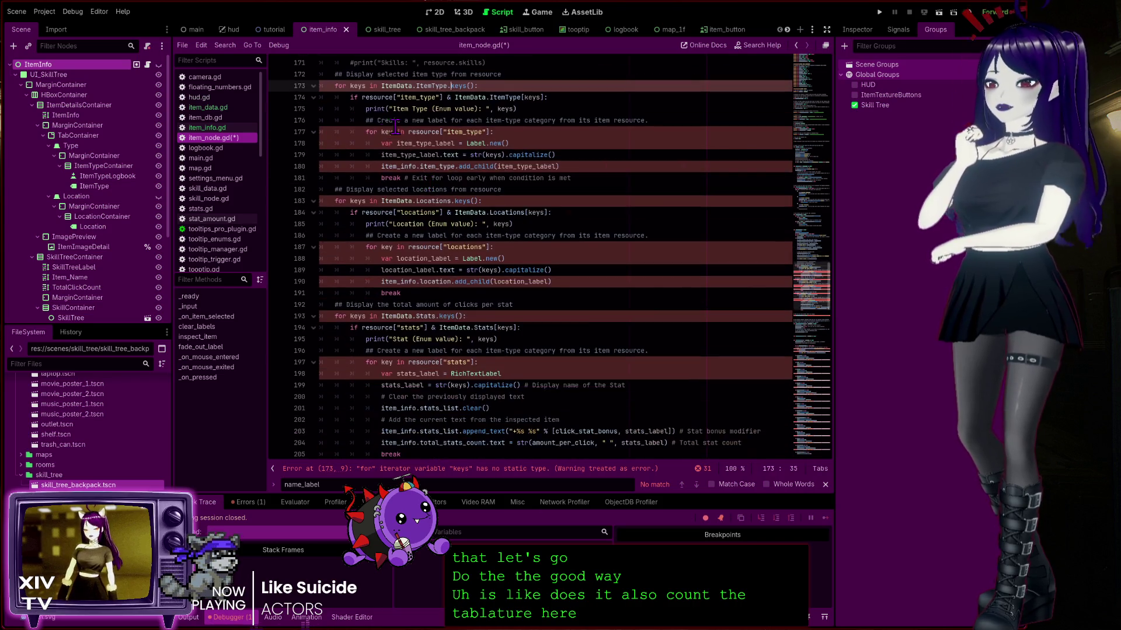
click(445, 86)
click(397, 469)
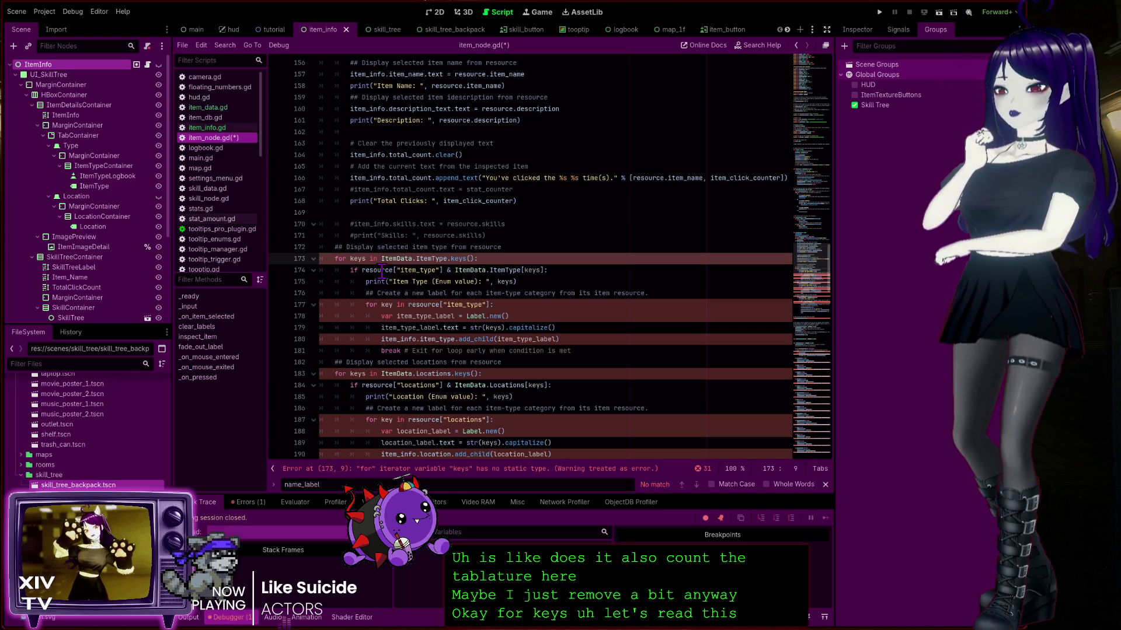
double_click(431, 270)
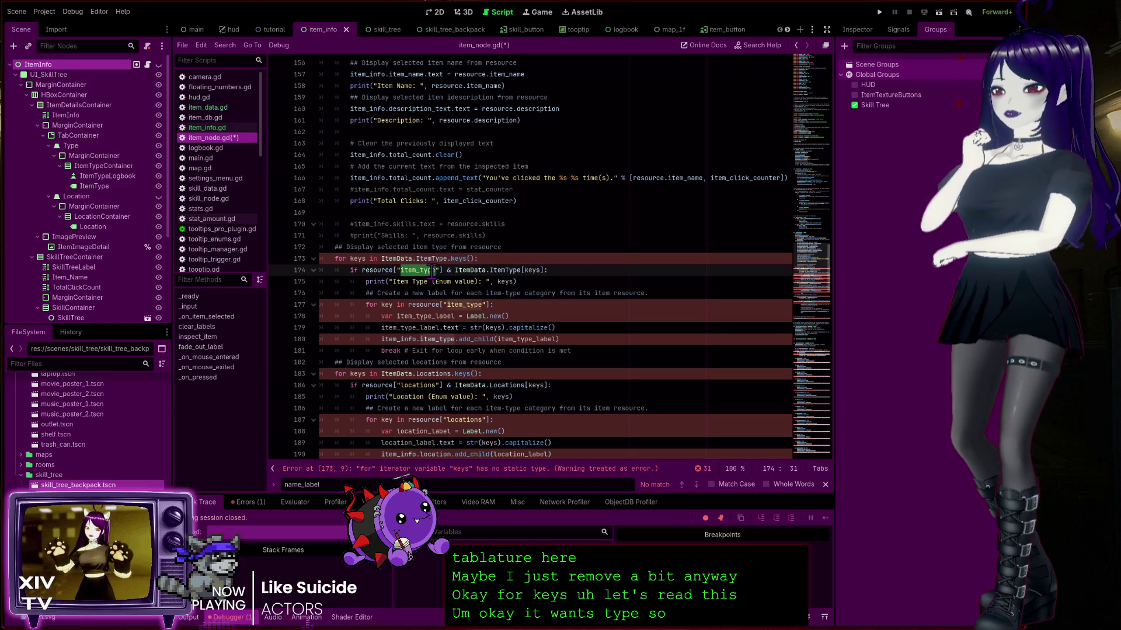
Open the Dictionary help entry for keys() from line 173 to confirm it returns an Array
mouse_move(443, 271)
mouse_down()
mouse_move(373, 271)
mouse_move(391, 270)
mouse_up()
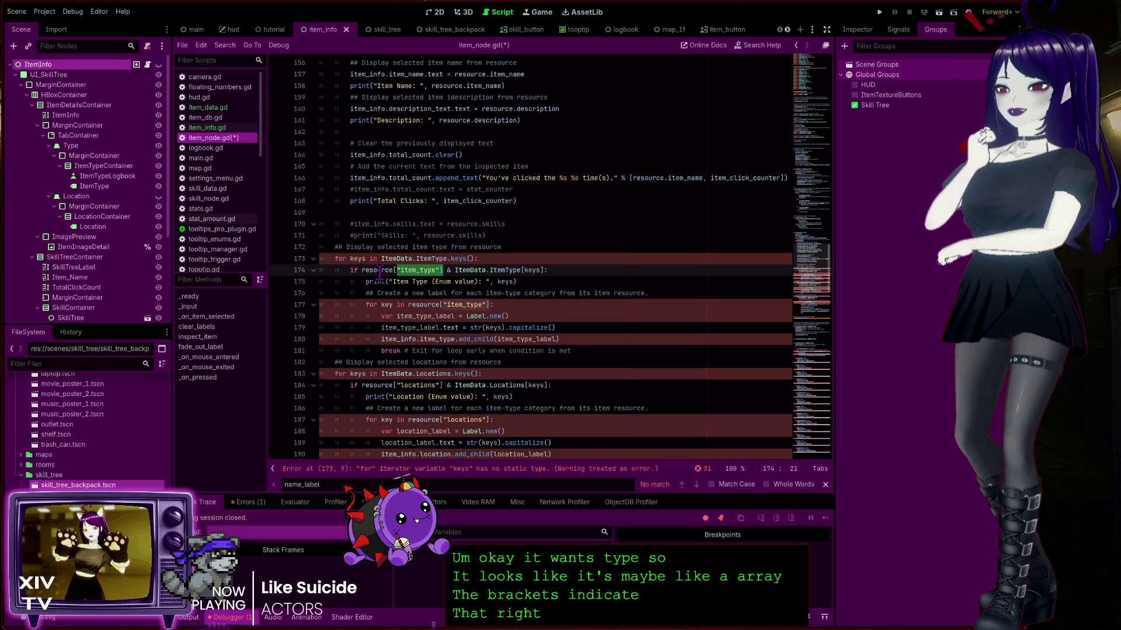
click(380, 272)
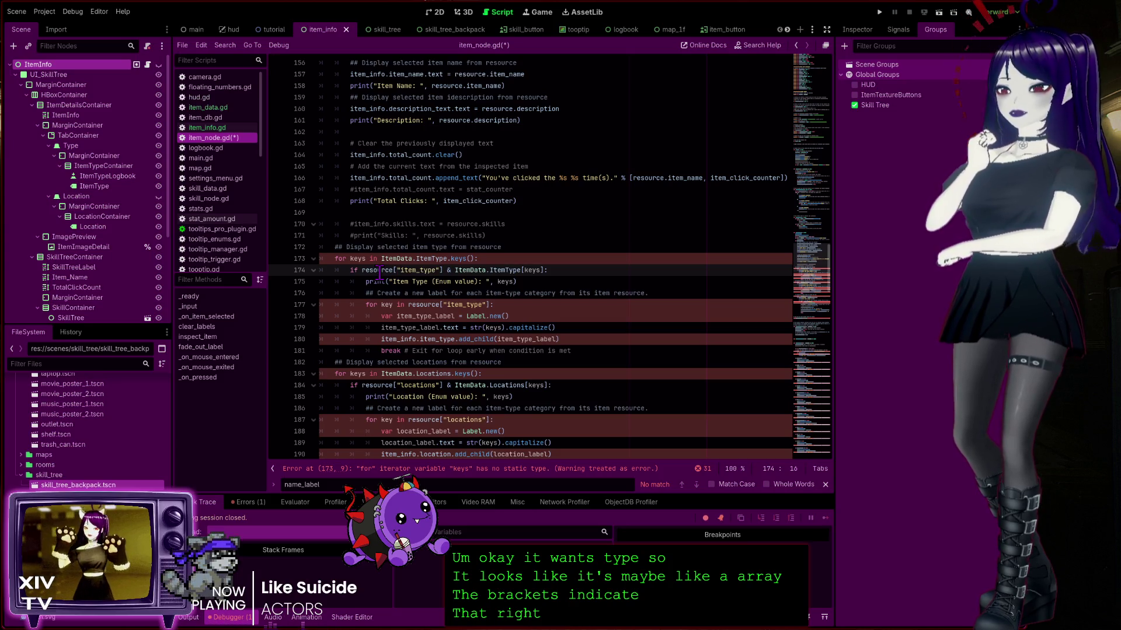
click(415, 272)
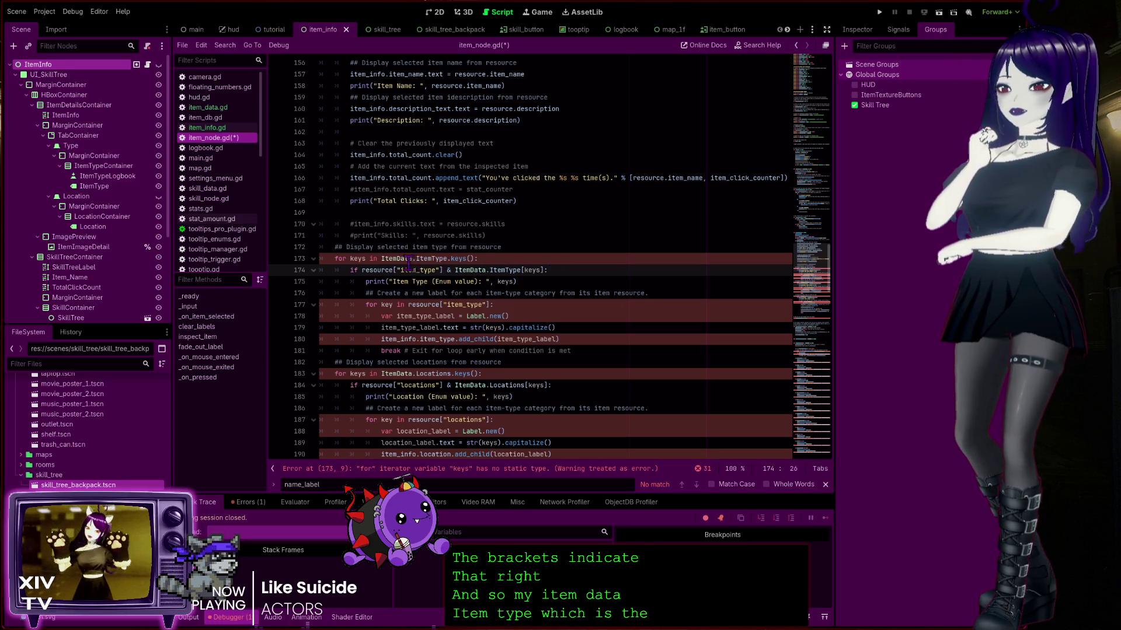
double_click(532, 271)
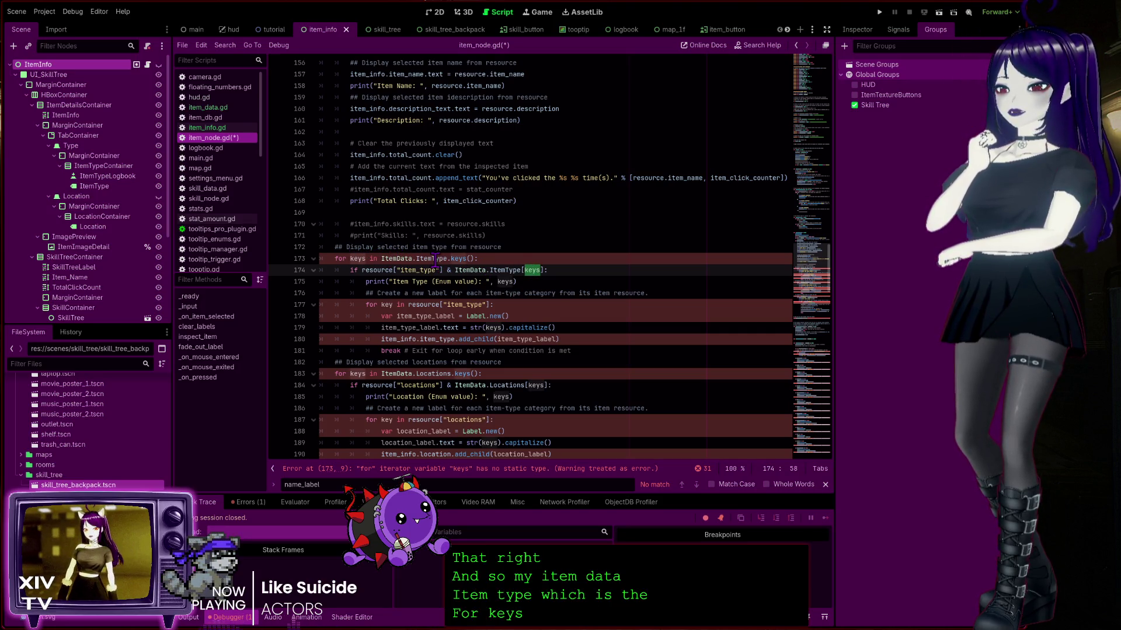
click(435, 258)
click(461, 259)
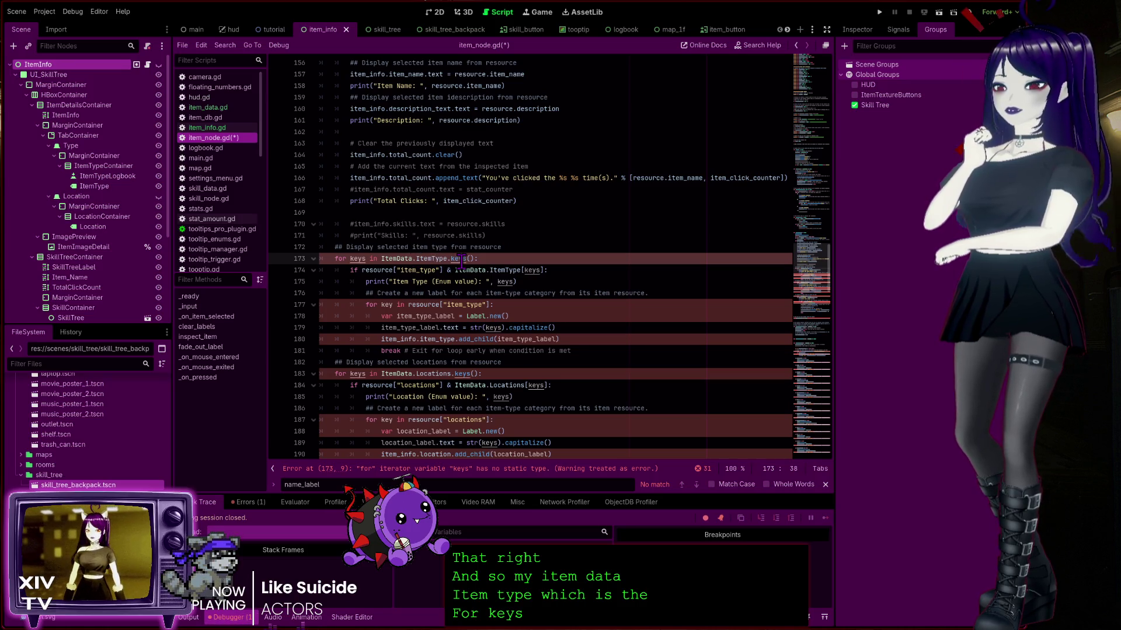
ctrl+click(461, 260)
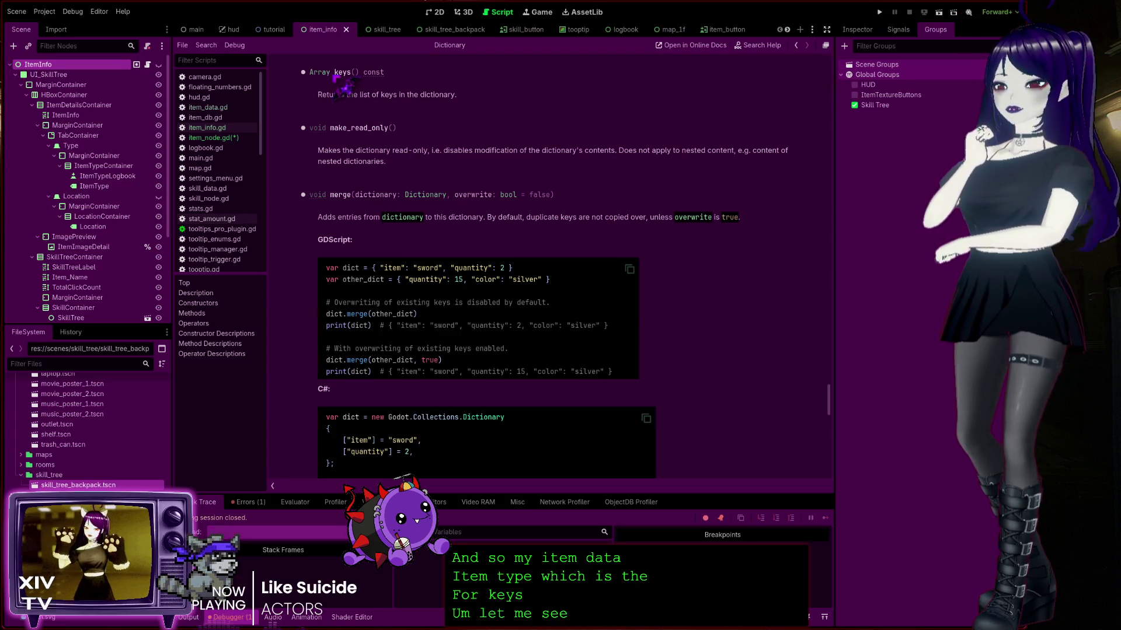
Back in item_node.gd, annotate the keys loop variable on line 173 as Array
click(796, 46)
click(368, 259)
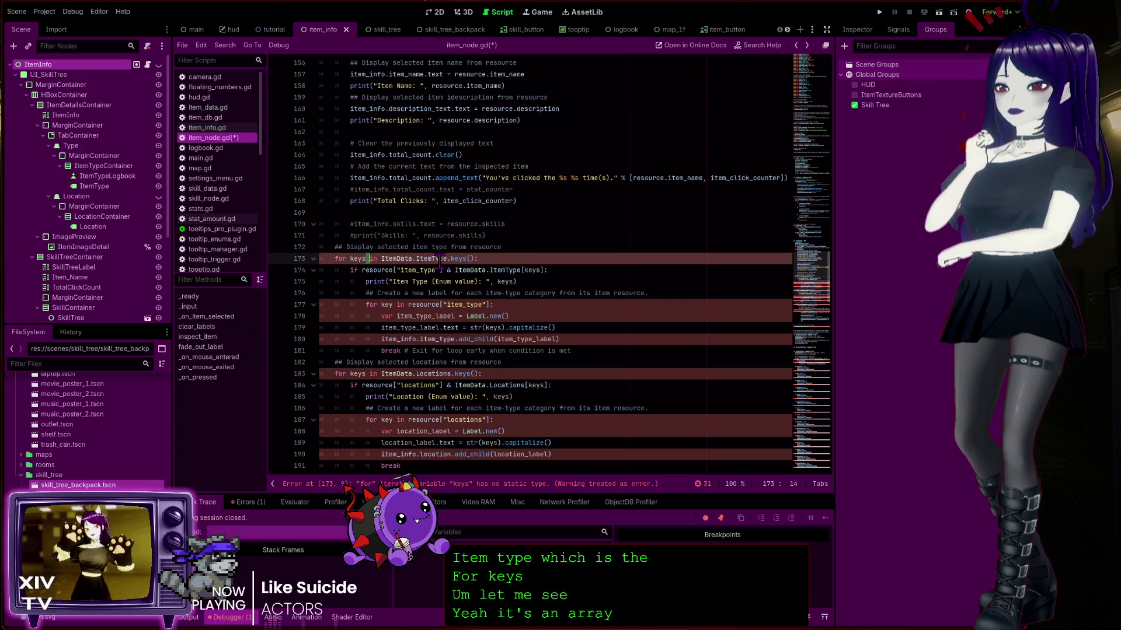
text(: Array)
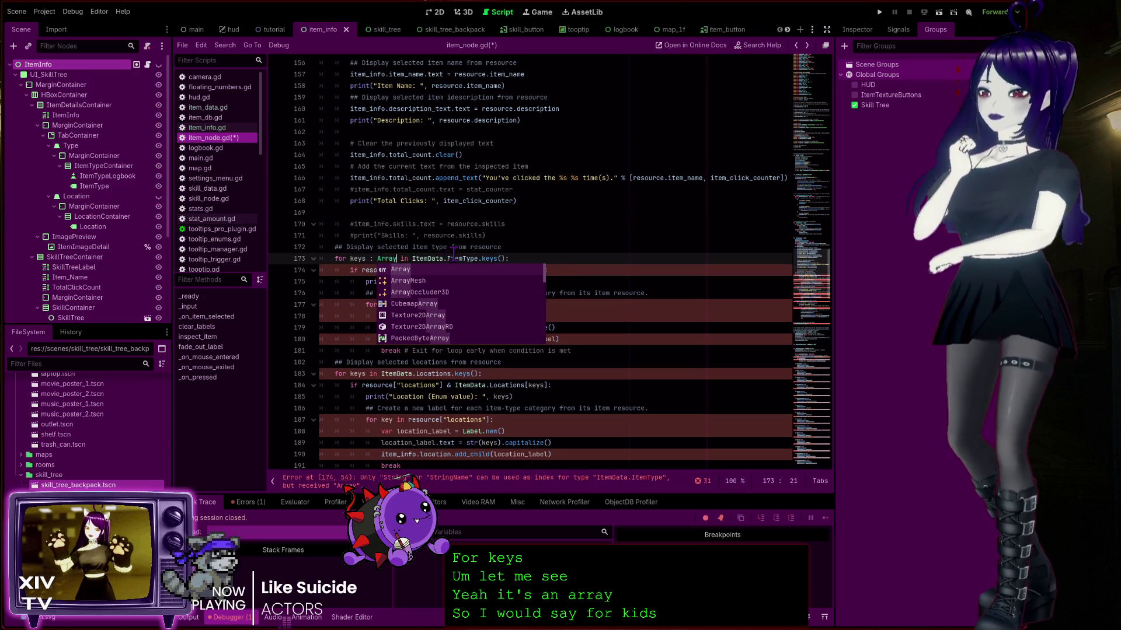
click(499, 235)
click(387, 270)
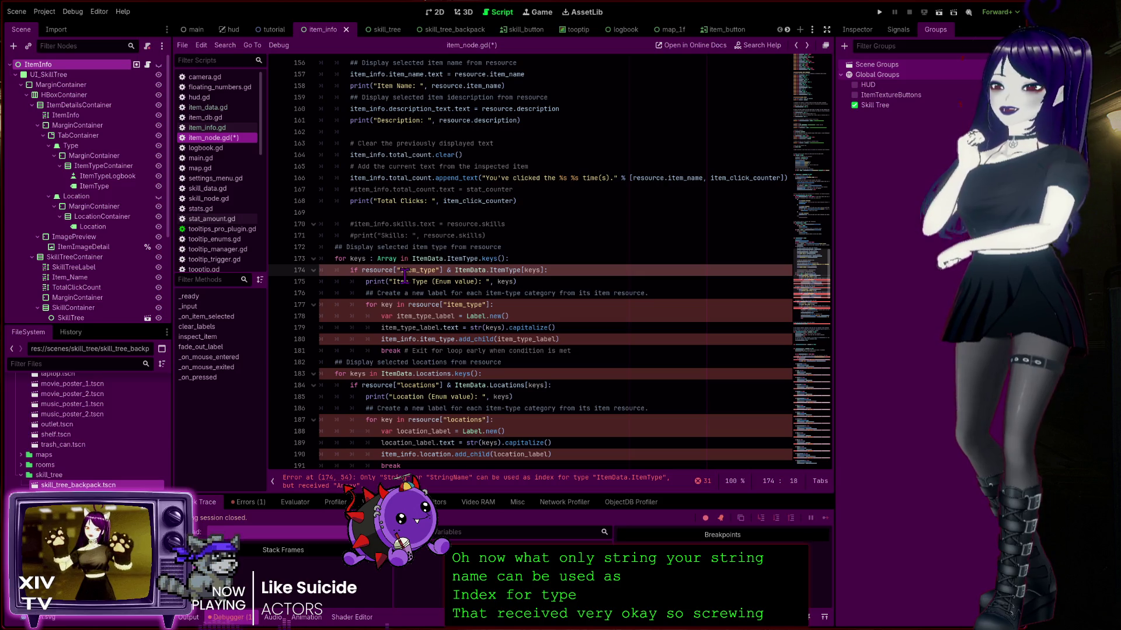
Change the keys annotation on line 173 from Array to String
double_click(386, 258)
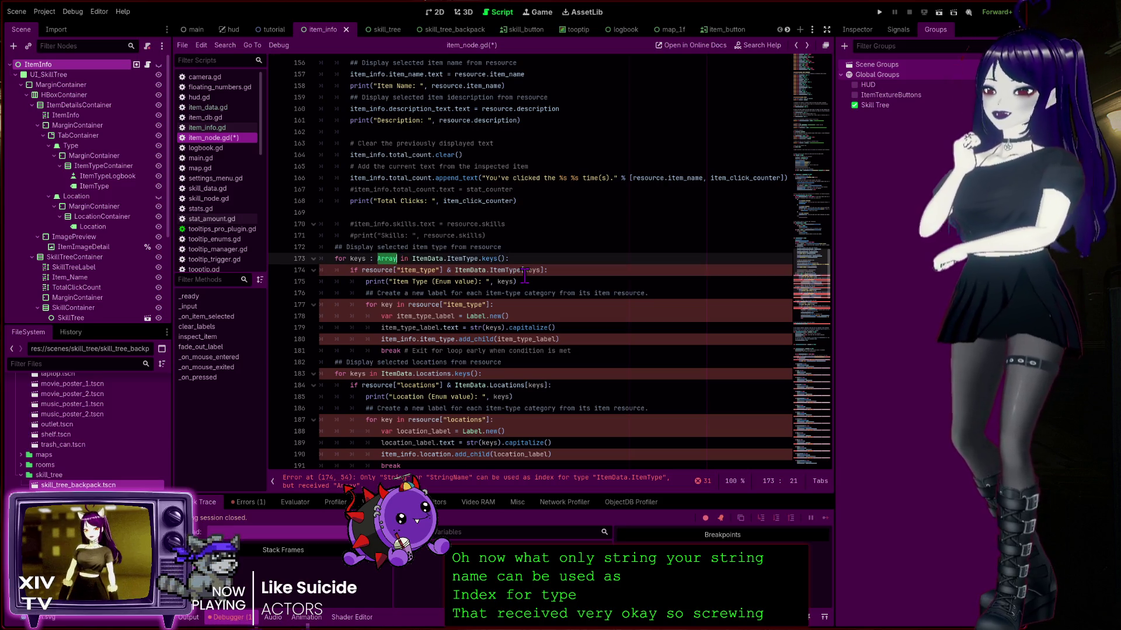
text(String)
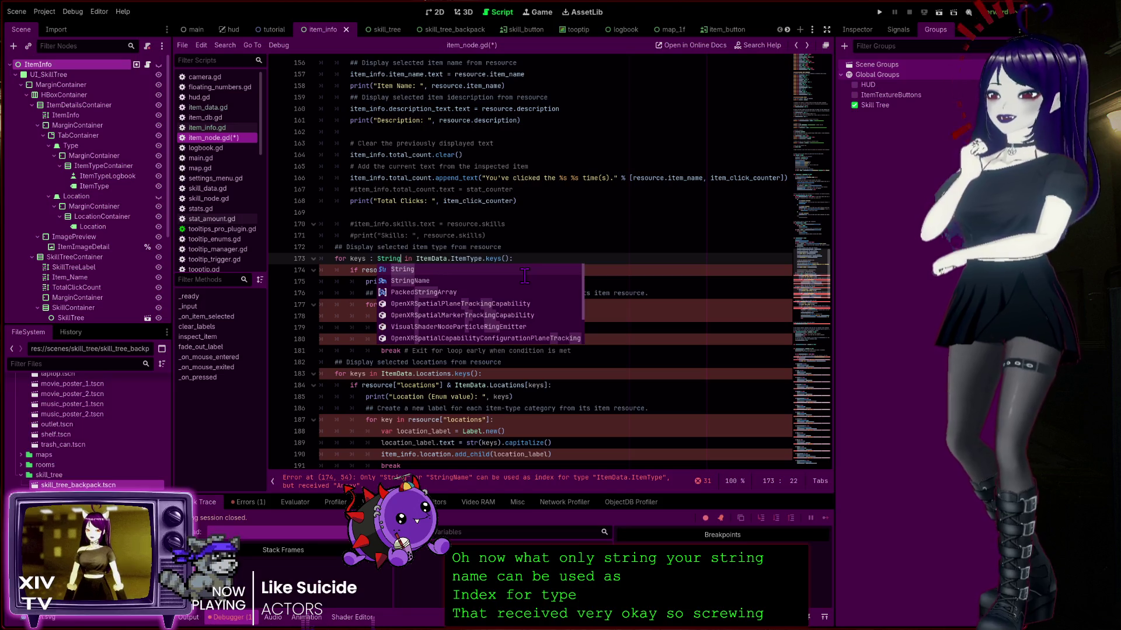
click(513, 235)
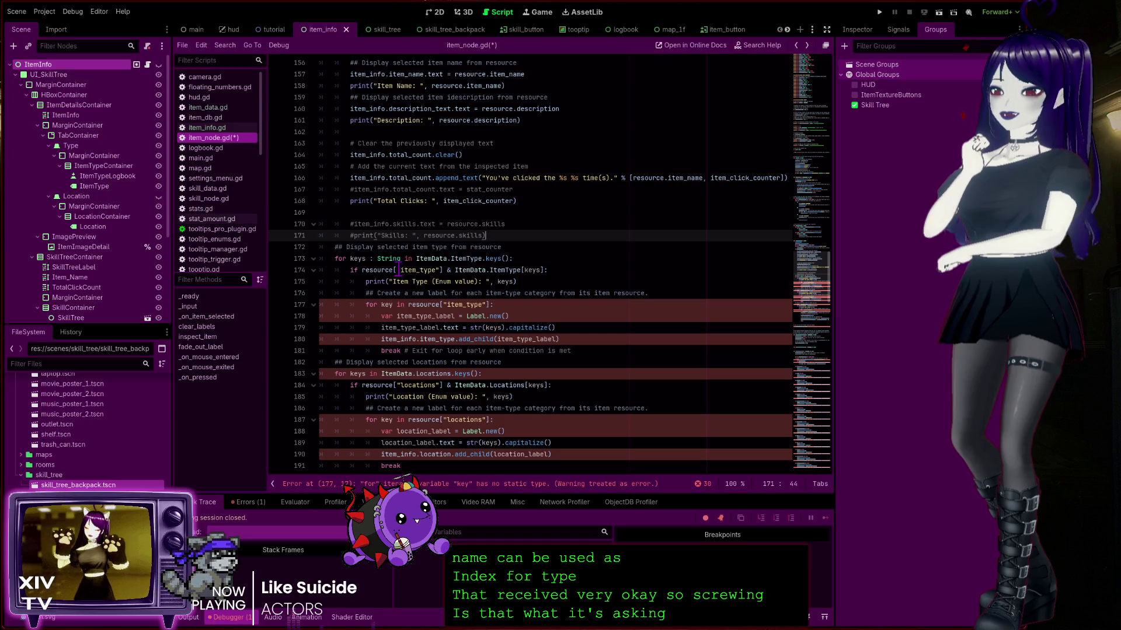
click(416, 270)
double_click(416, 270)
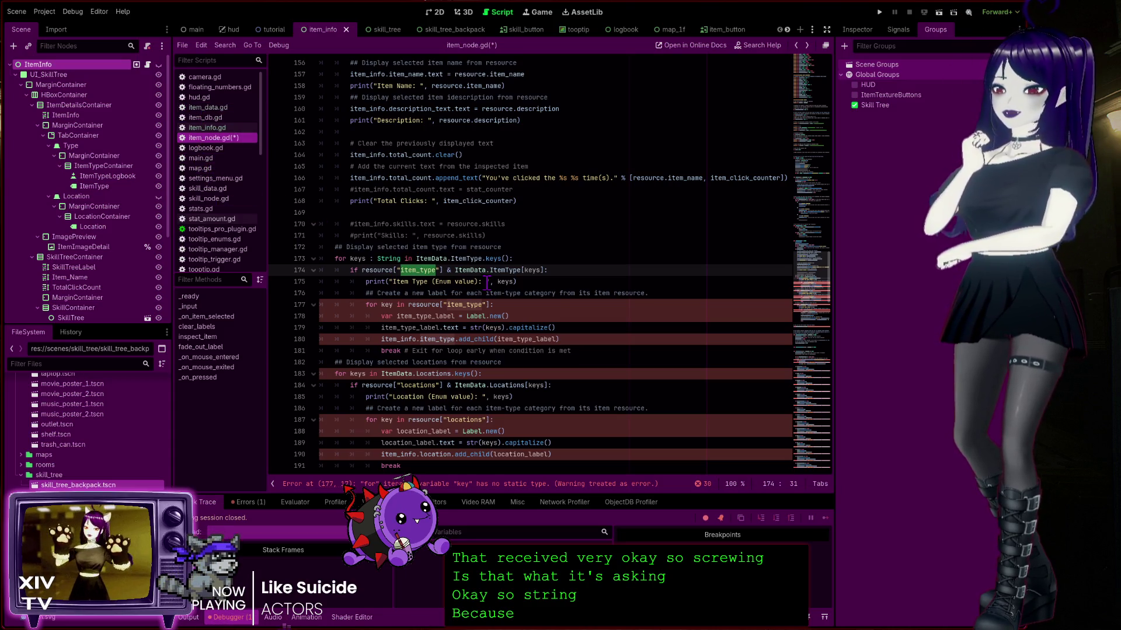
click(206, 107)
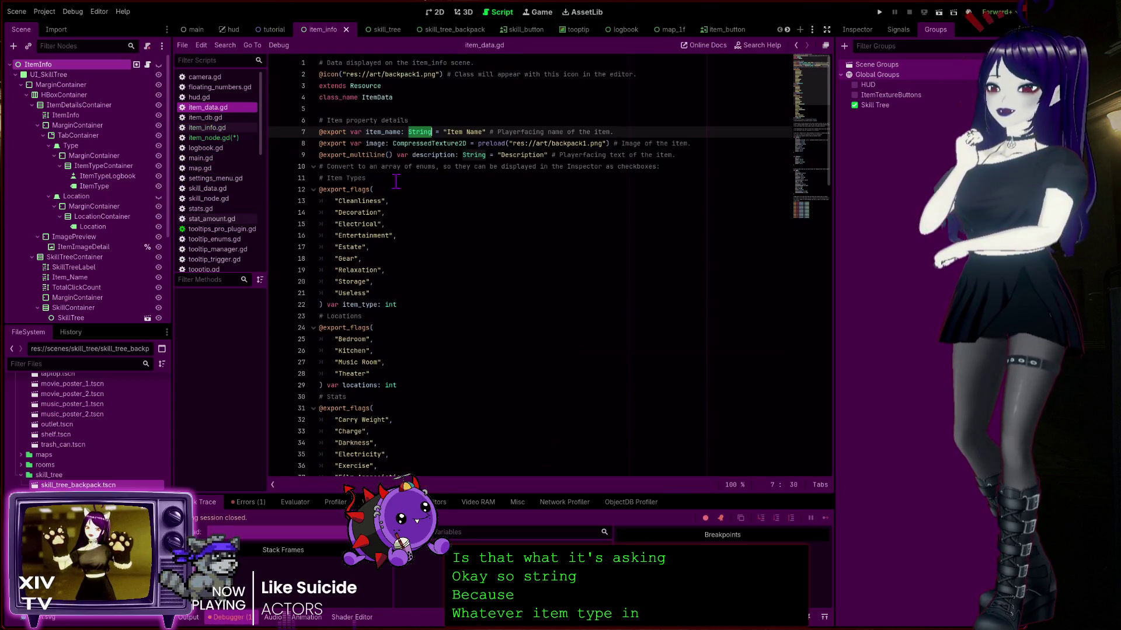
scroll(360, 386, down, 3)
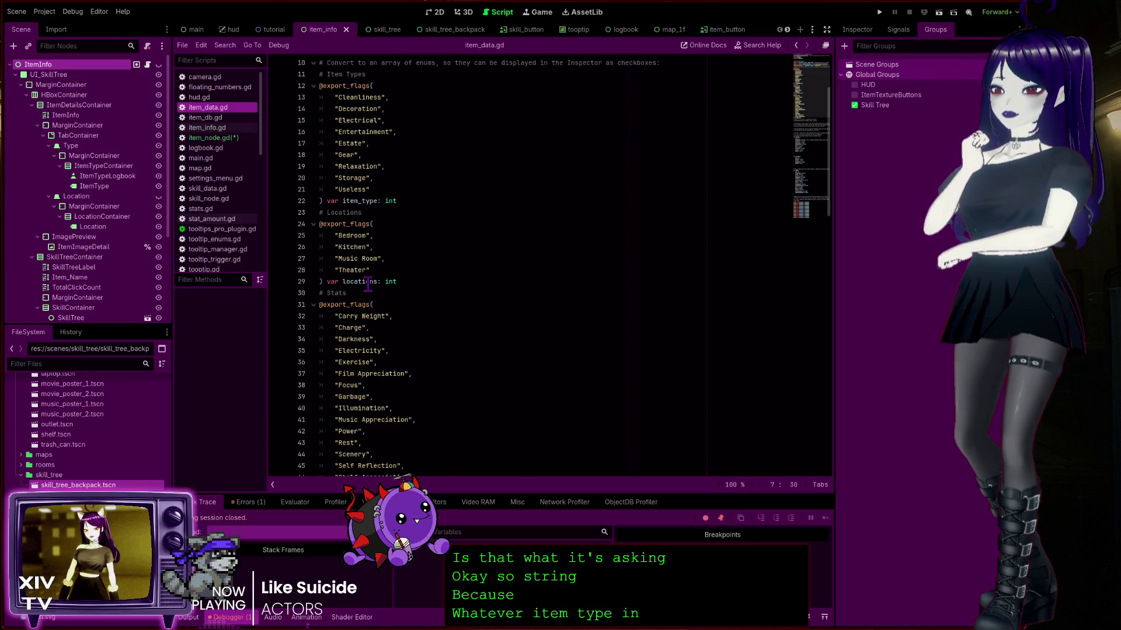
scroll(358, 280, down, 12)
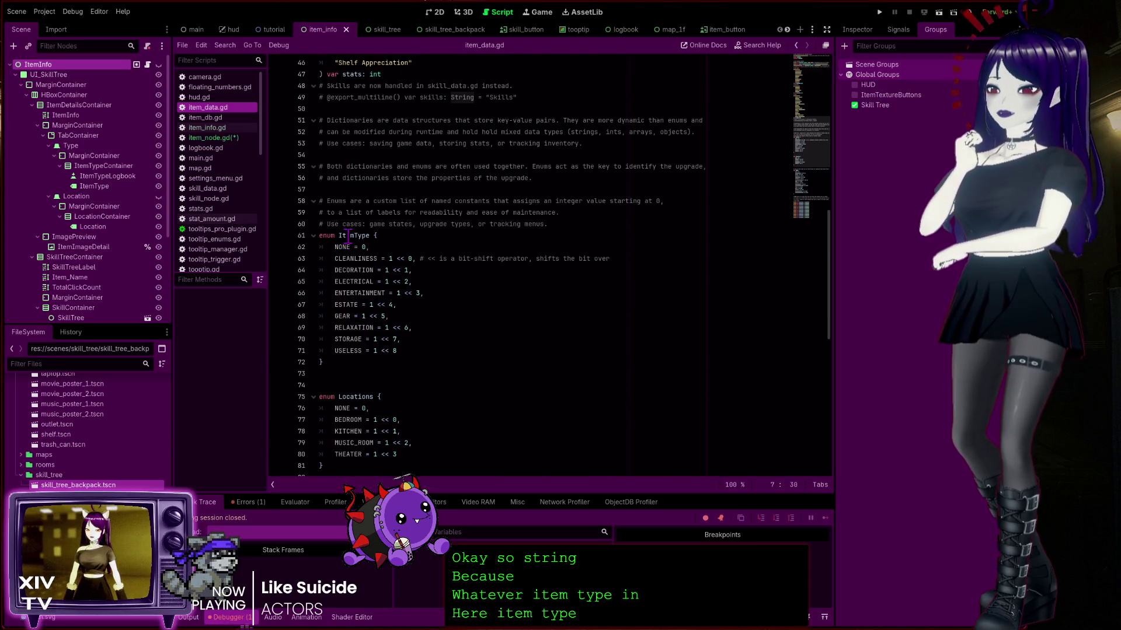
double_click(358, 237)
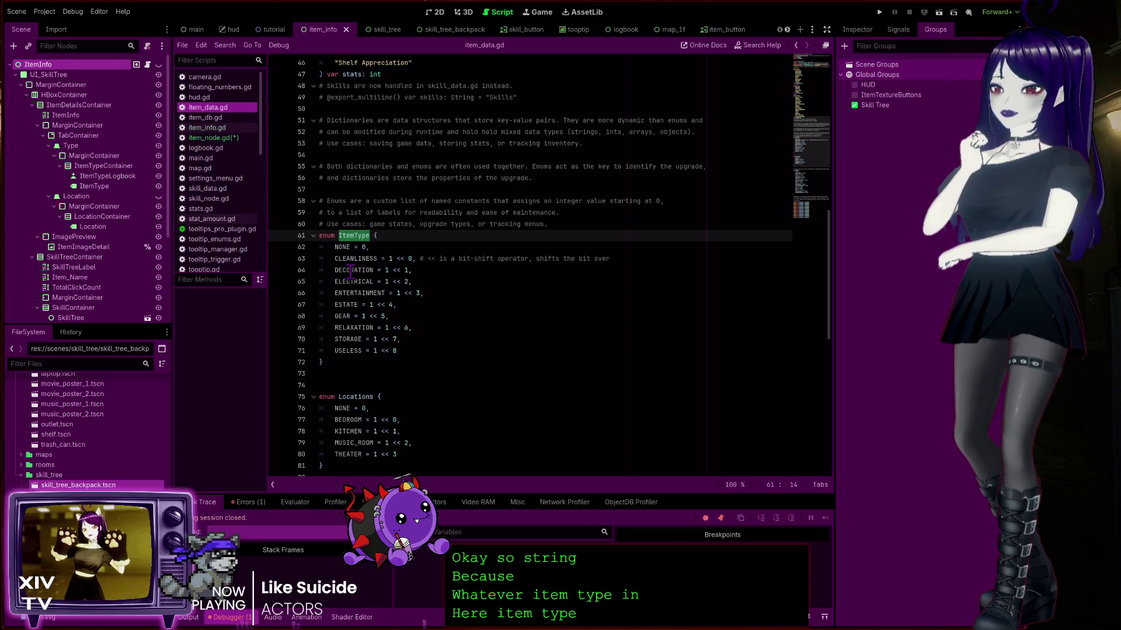
scroll(350, 271, down, 4)
scroll(367, 286, down, 4)
scroll(364, 292, up, 4)
scroll(362, 309, down, 9)
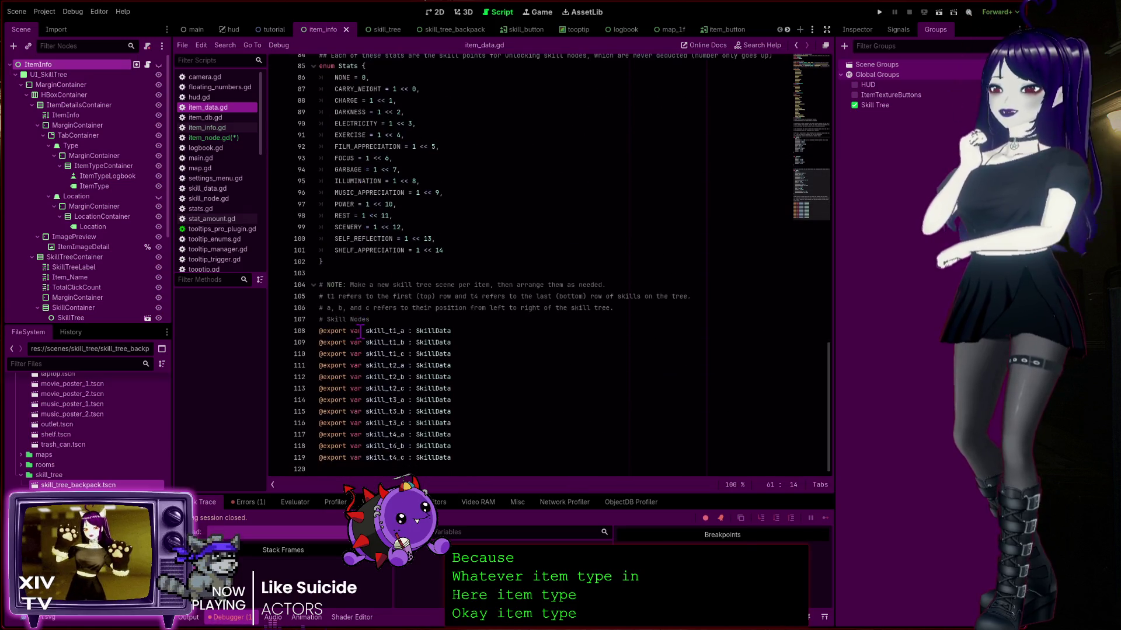
scroll(361, 327, up, 20)
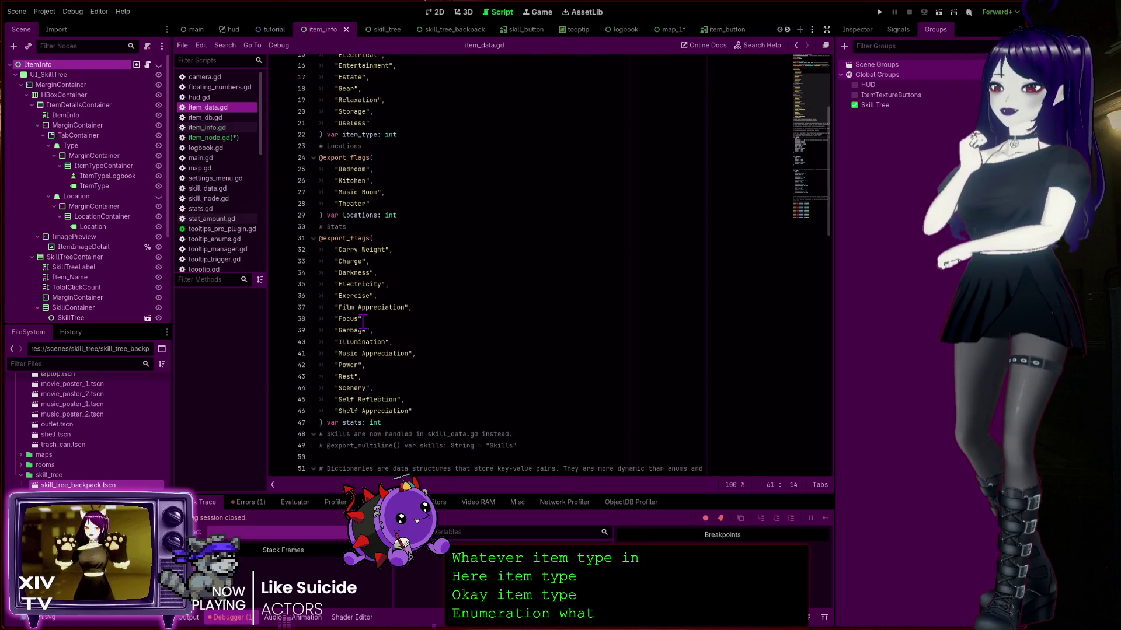
scroll(360, 315, up, 4)
click(368, 224)
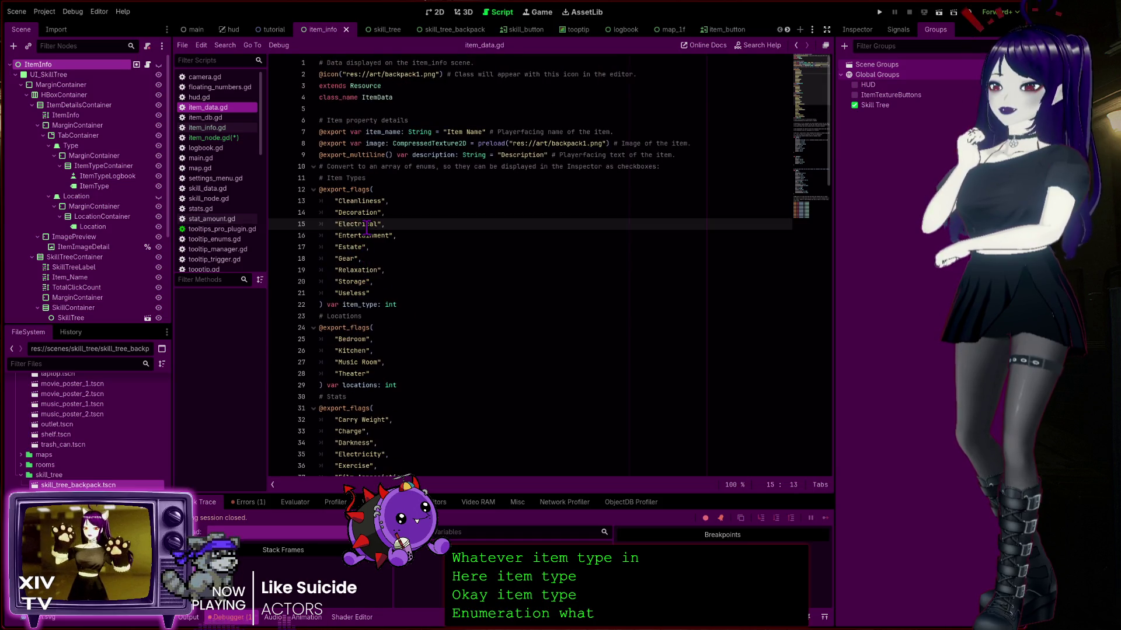
double_click(349, 200)
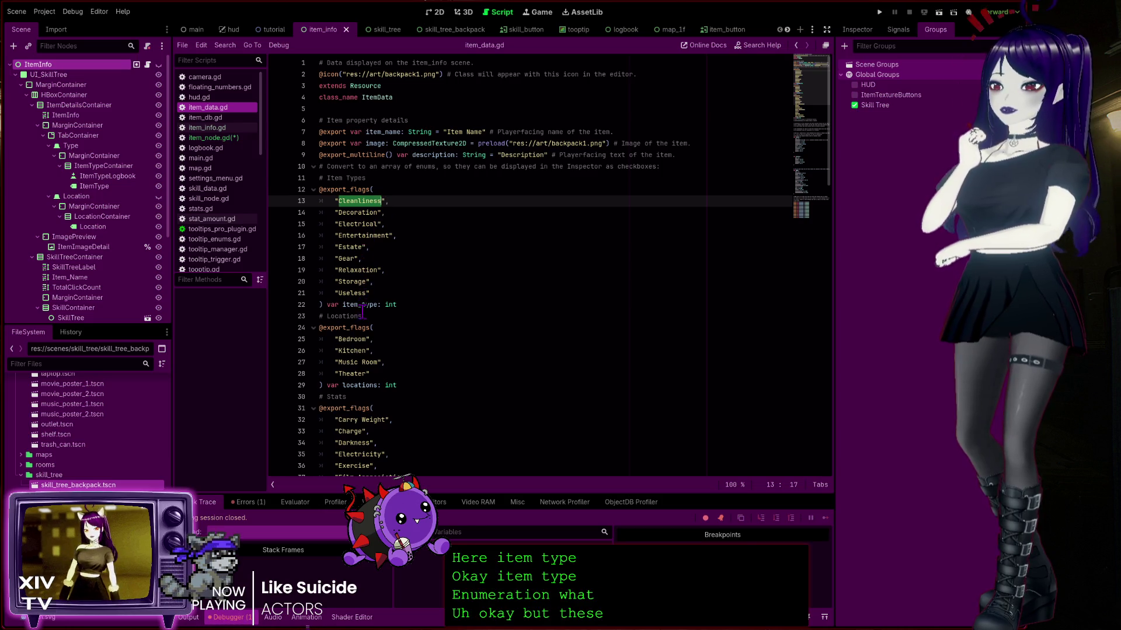
click(361, 336)
click(354, 282)
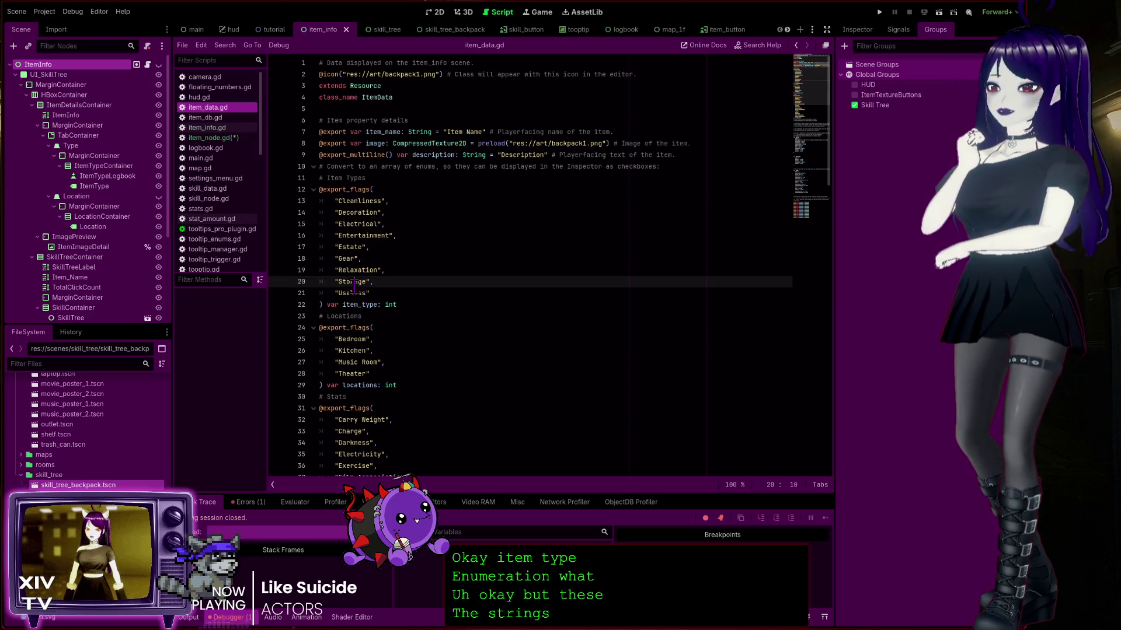
mouse_move(417, 304)
mouse_down()
mouse_move(291, 299)
mouse_move(272, 192)
mouse_up()
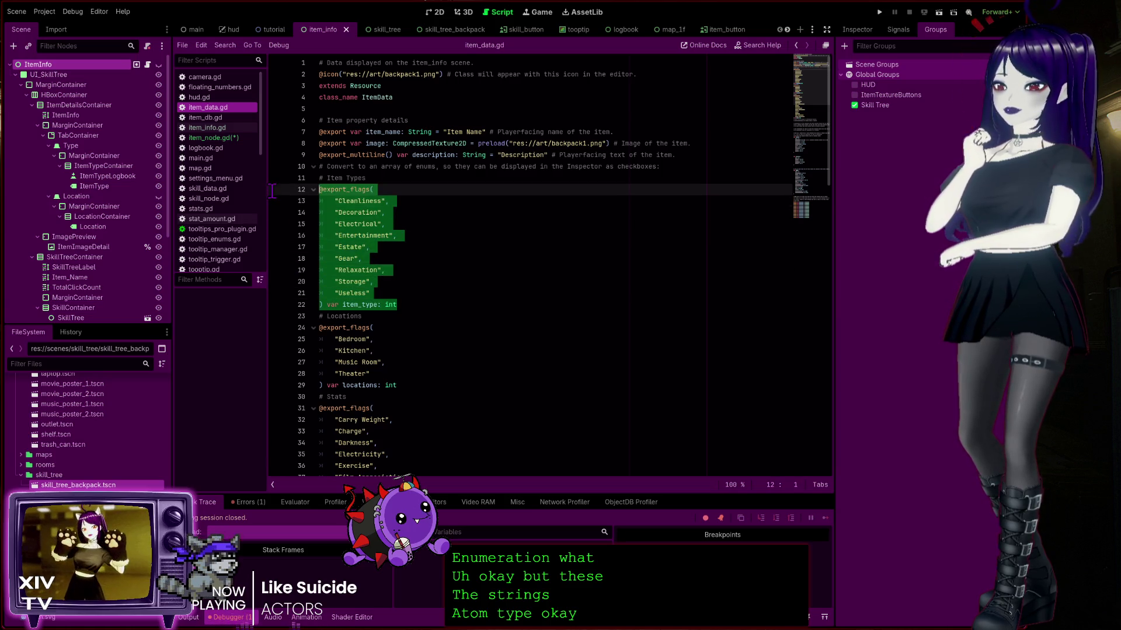
scroll(370, 314, down, 5)
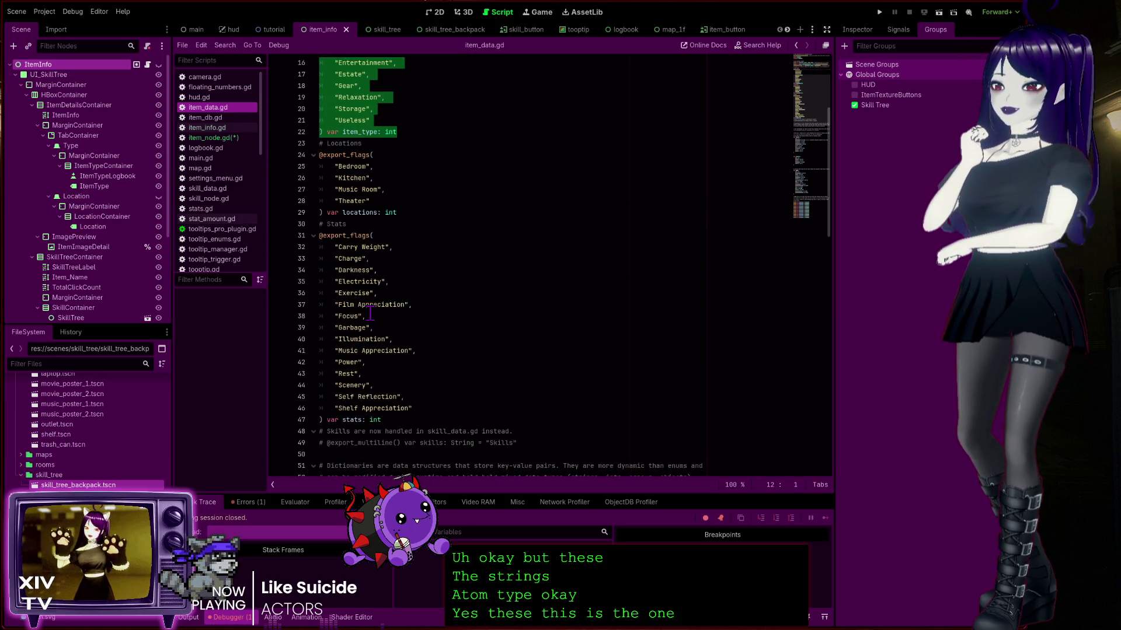
scroll(371, 314, down, 11)
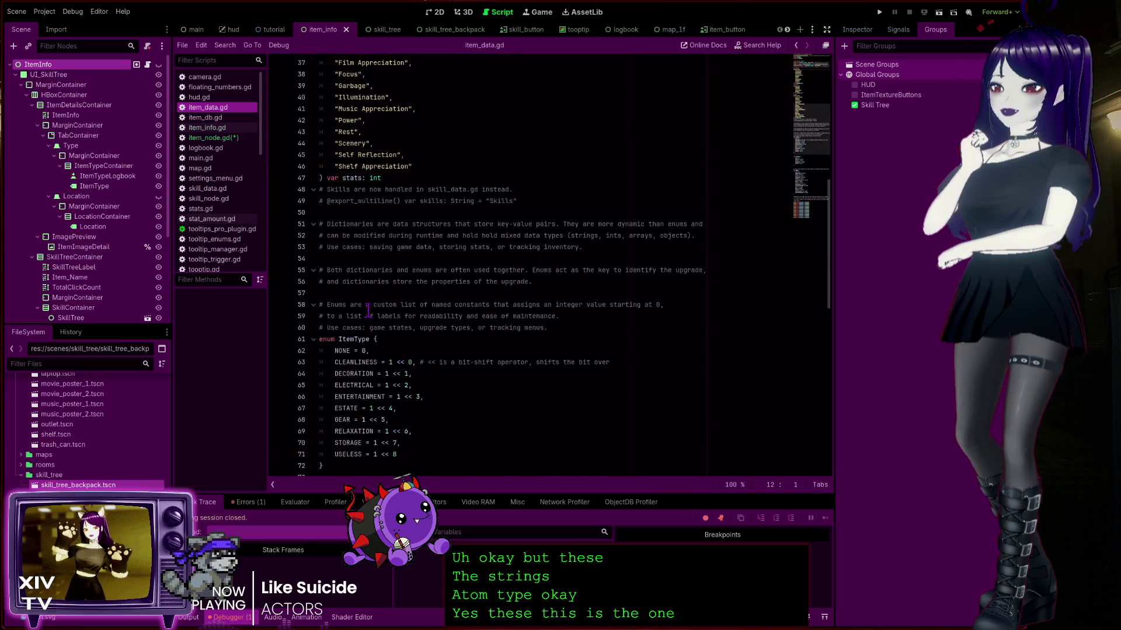
scroll(380, 314, down, 4)
scroll(375, 201, up, 3)
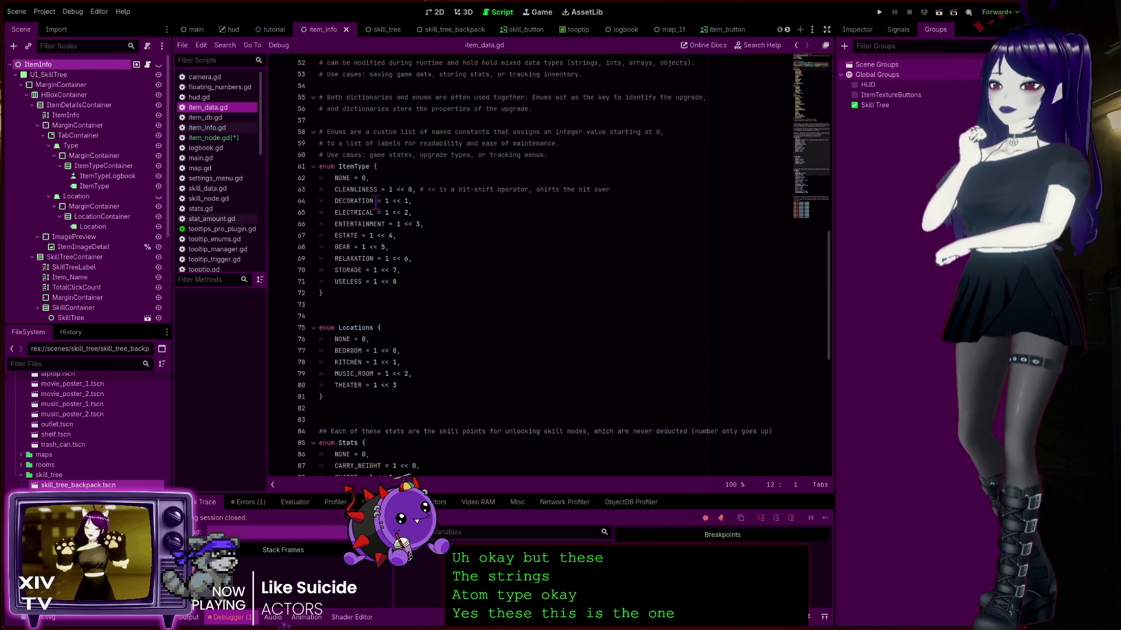
scroll(392, 257, up, 4)
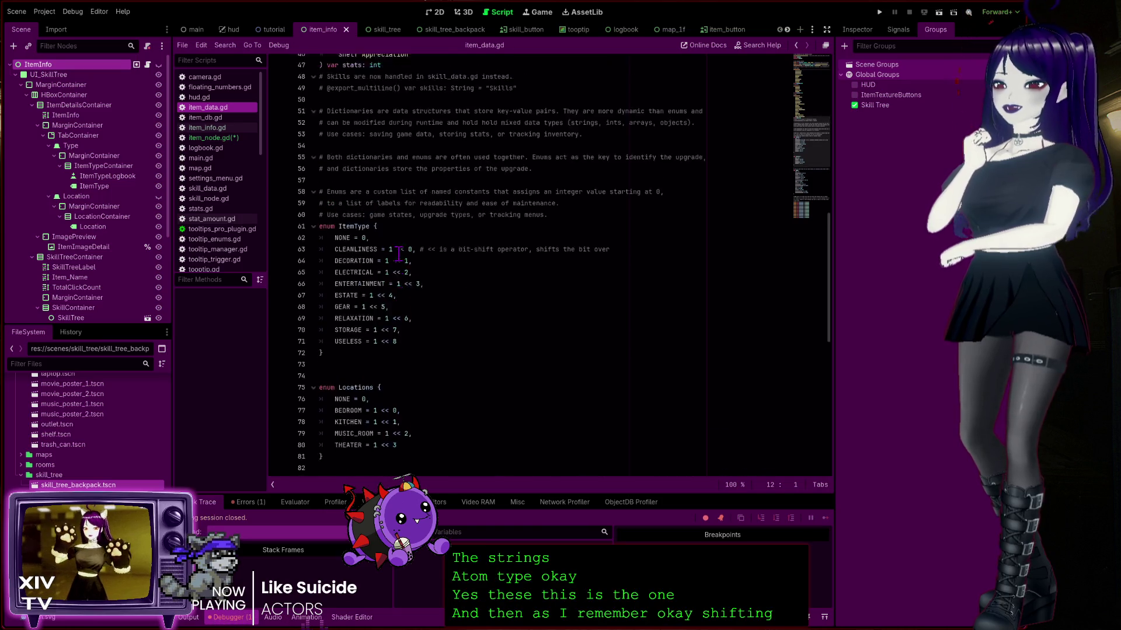
scroll(394, 271, up, 12)
click(450, 220)
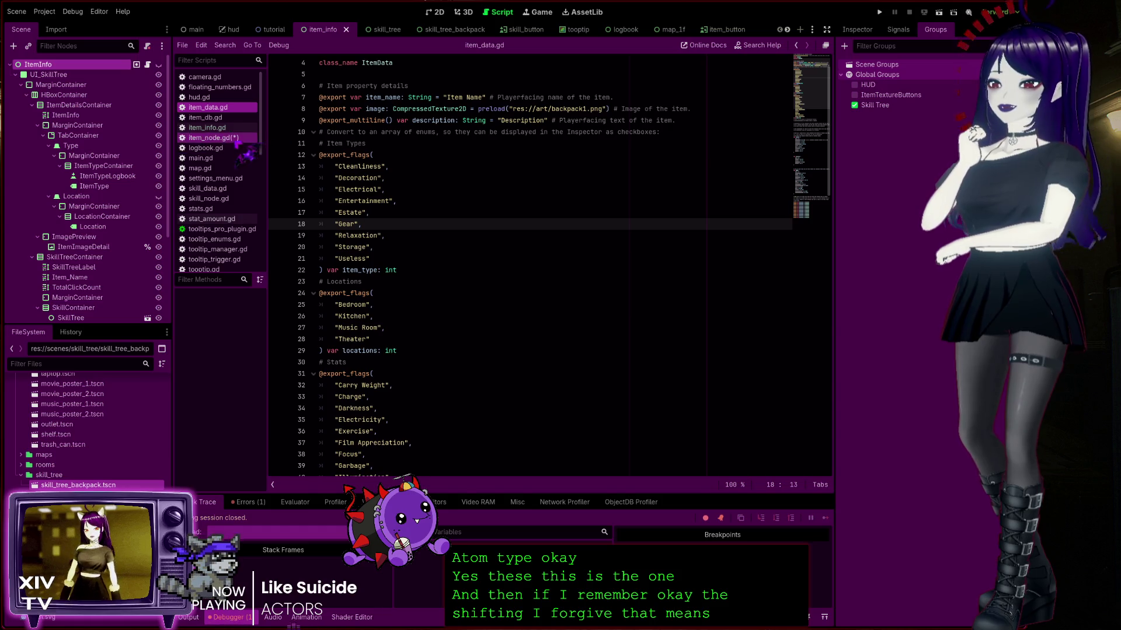
click(212, 138)
click(363, 305)
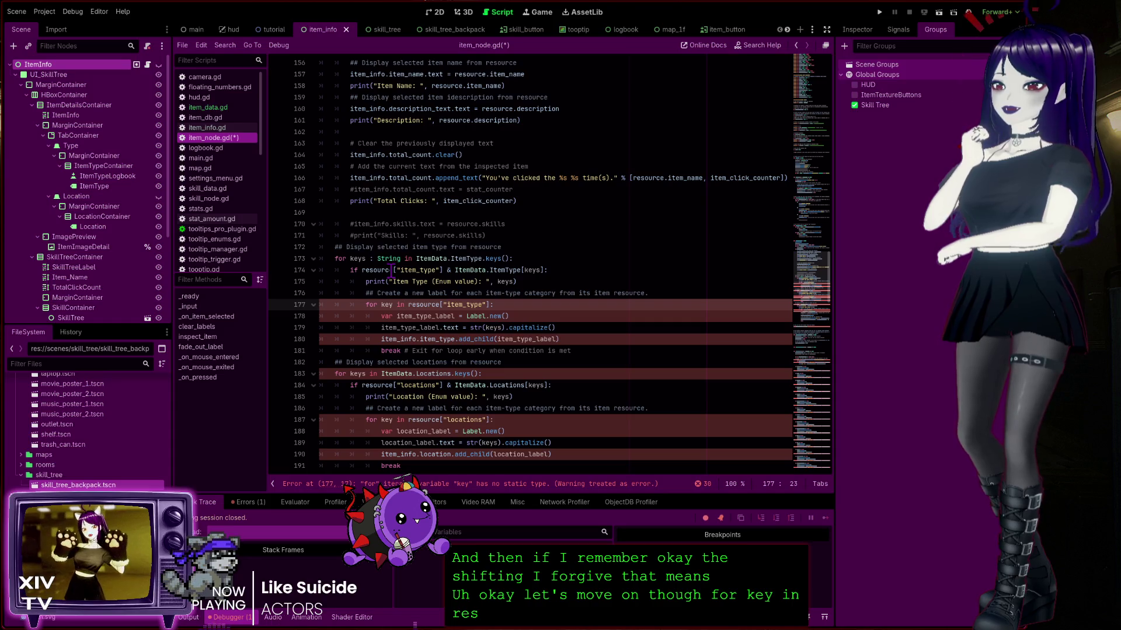
Type the key iterator on line 177 as String, then review ItemType and Label.new() nearby
click(397, 304)
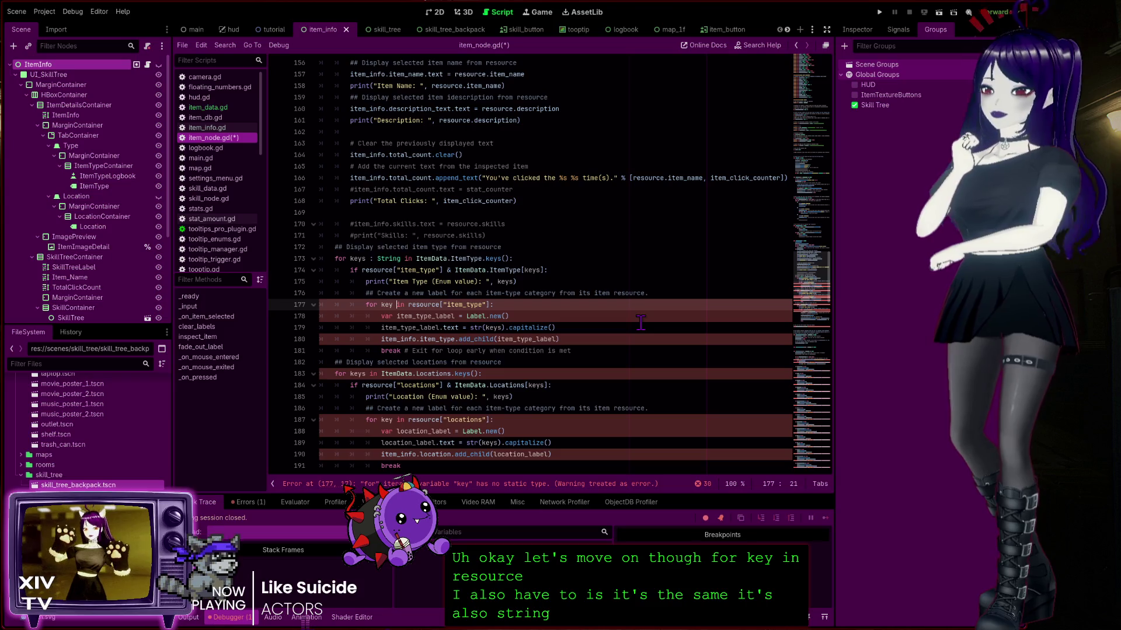
text(: String)
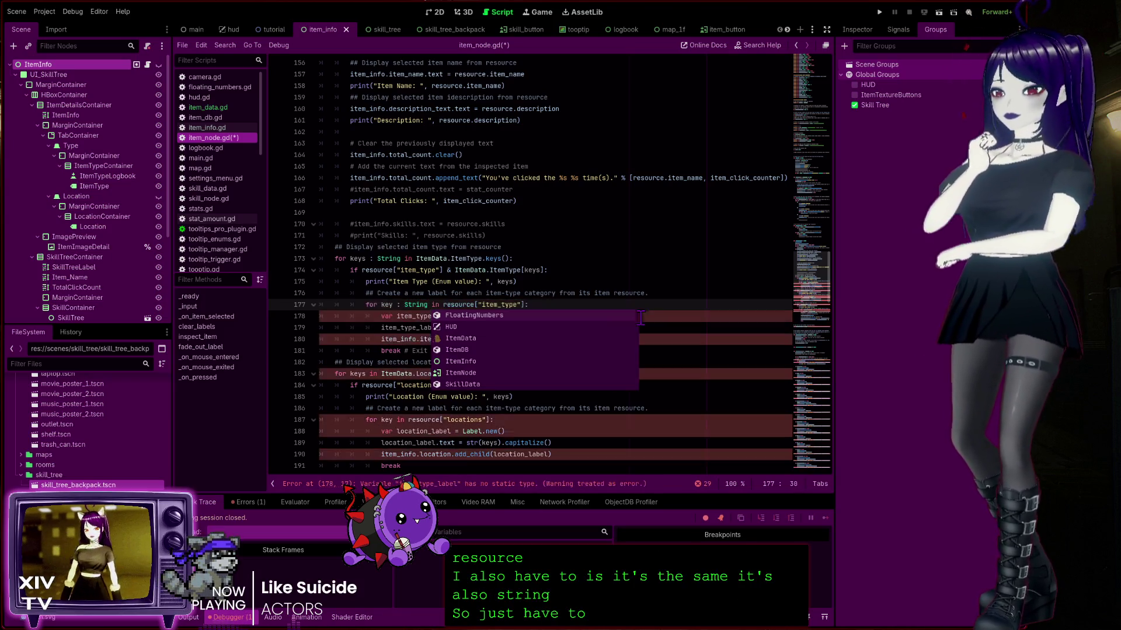
drag(525, 294, 518, 283)
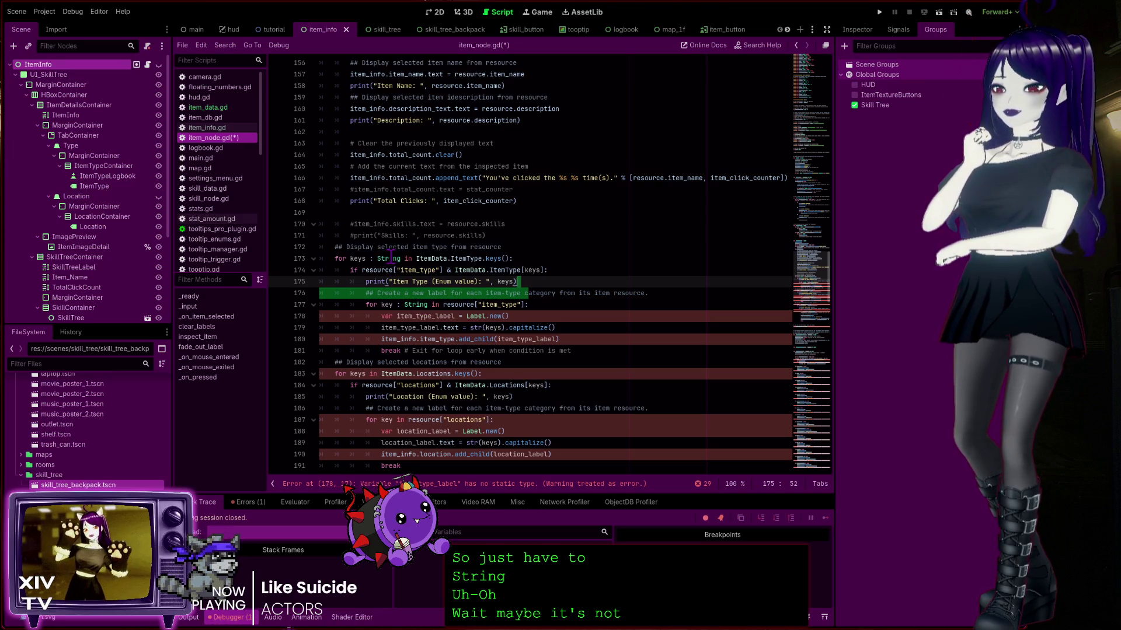
click(498, 259)
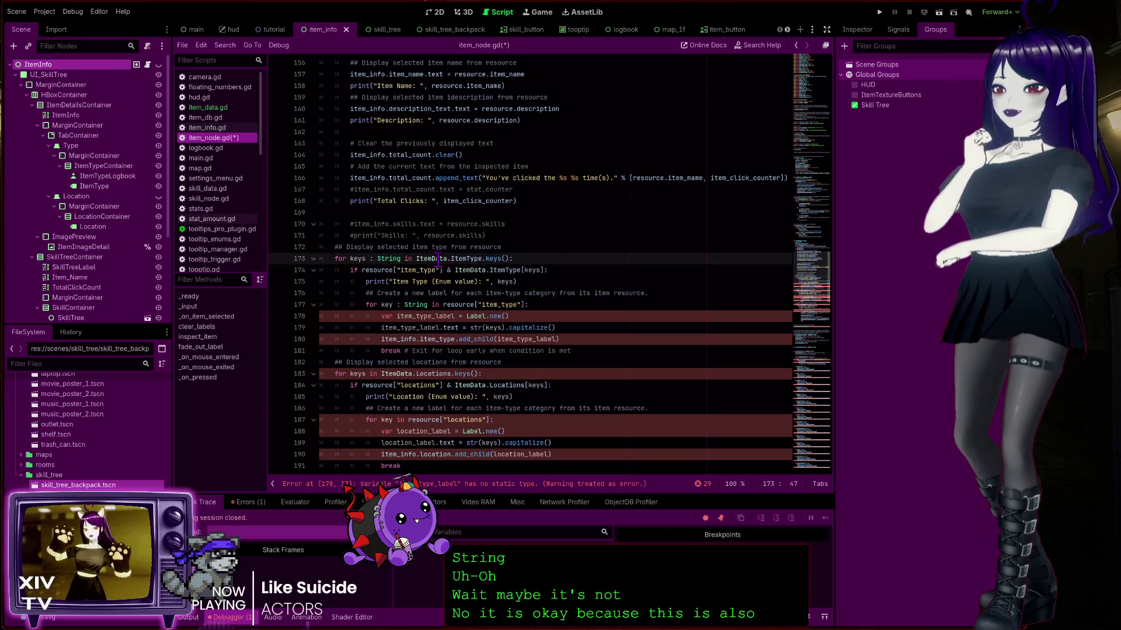
double_click(464, 259)
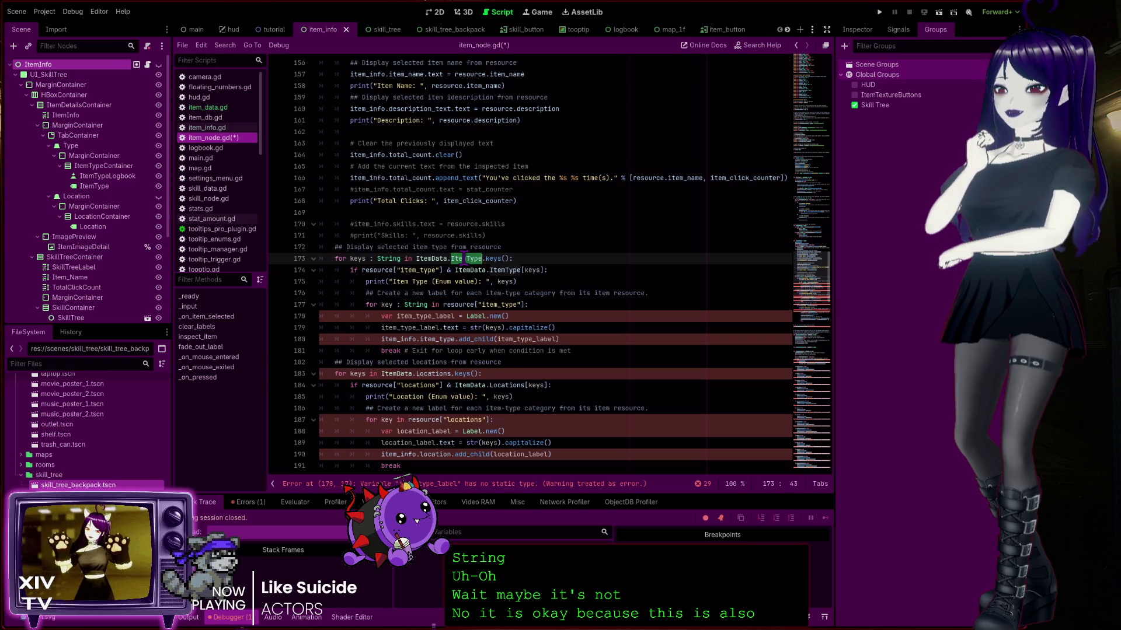
click(451, 304)
double_click(495, 315)
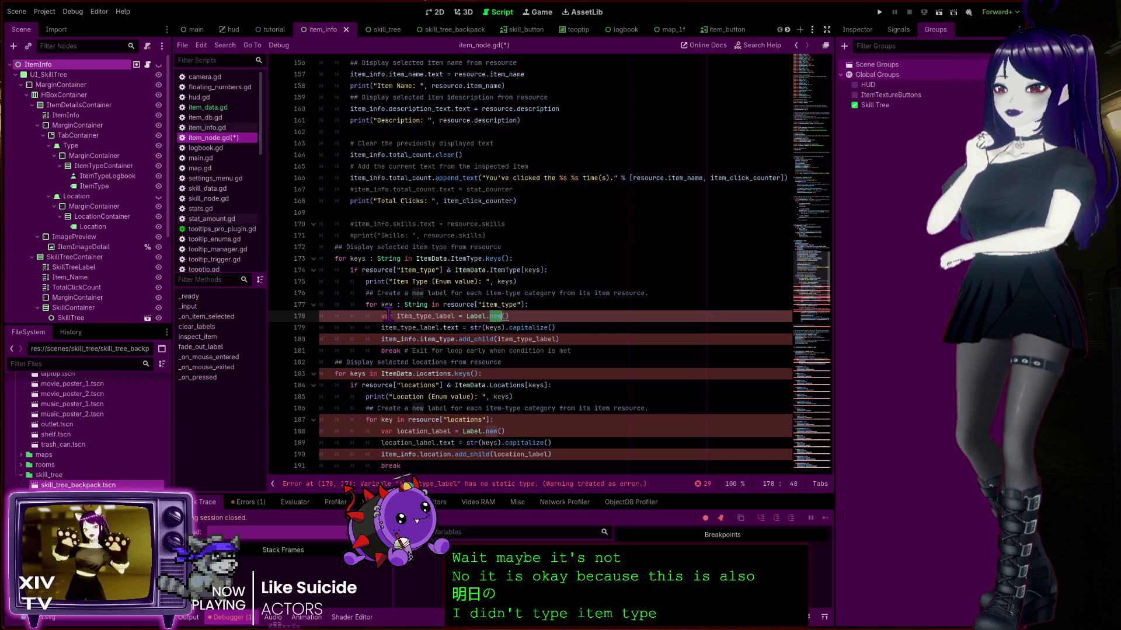
Type item_type_label on line 178 as Label
click(415, 317)
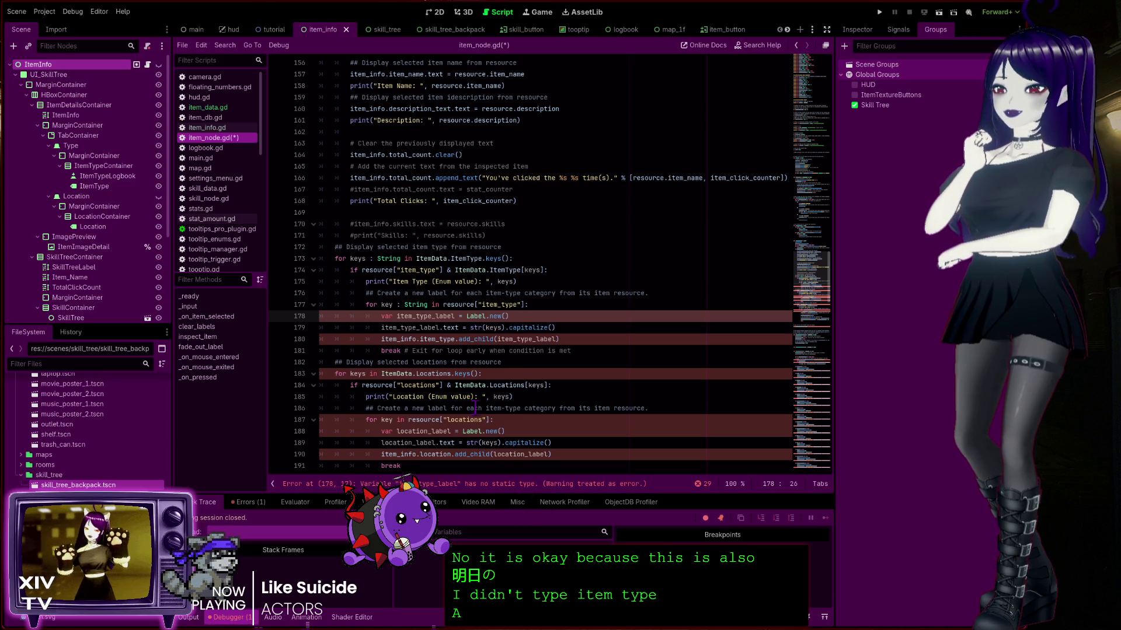
click(453, 316)
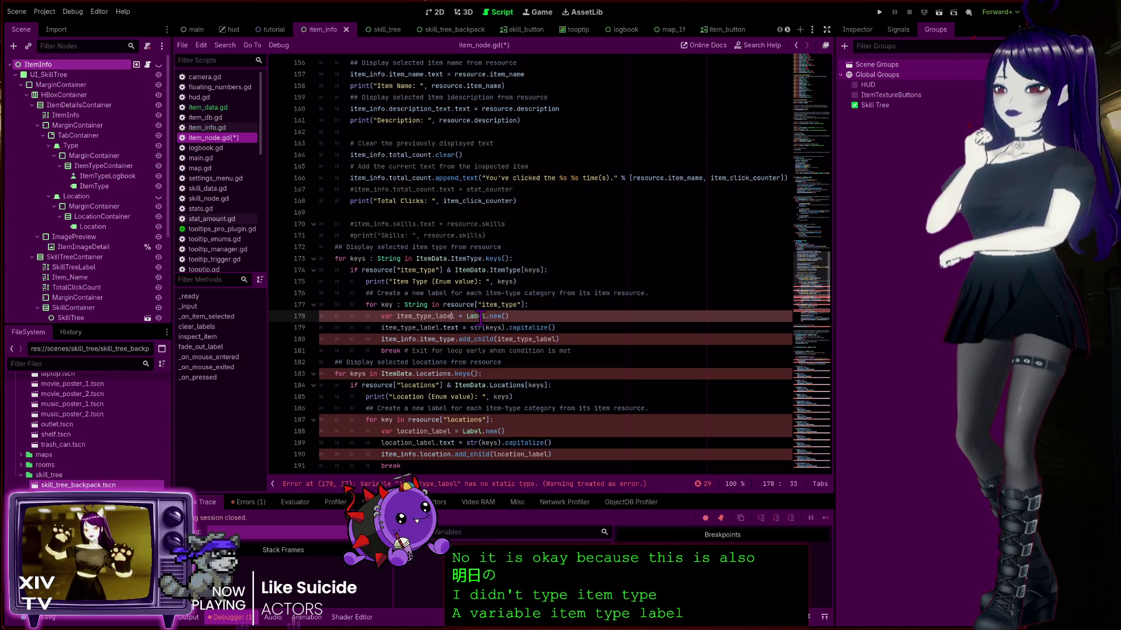
click(467, 315)
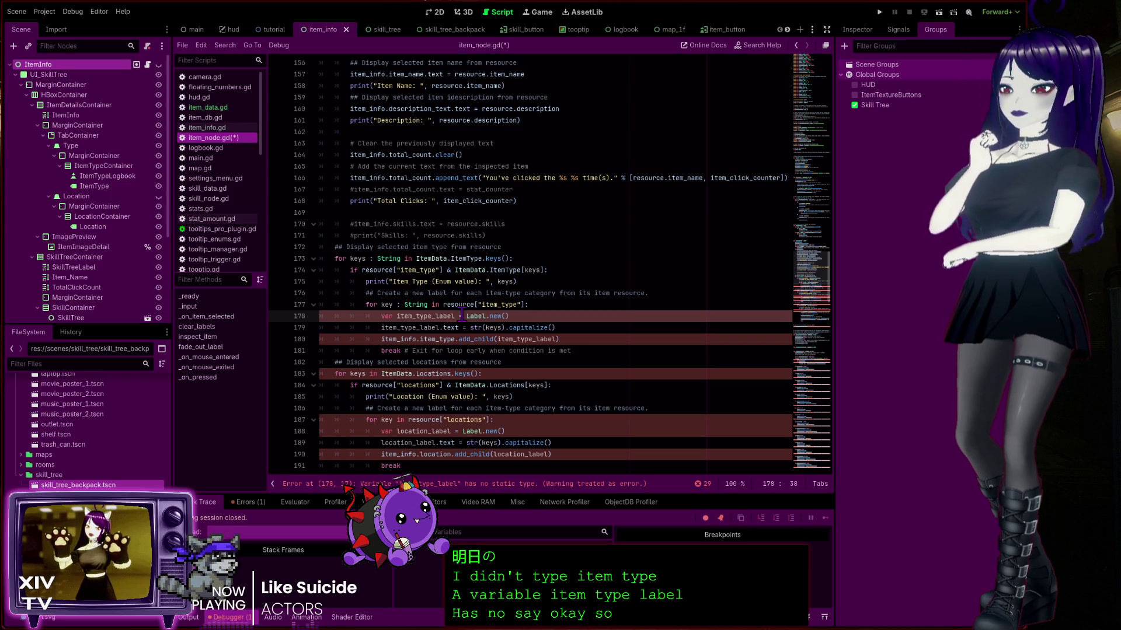
text(: Label)
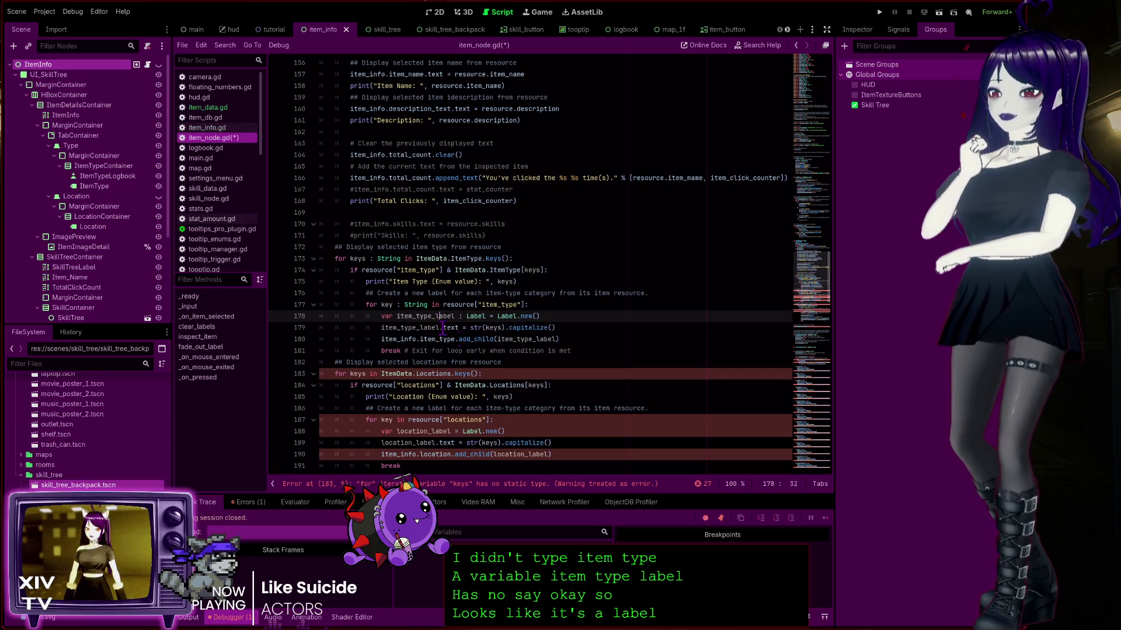
Give the locations loop iterators on lines 183 and 187 a String type
click(393, 385)
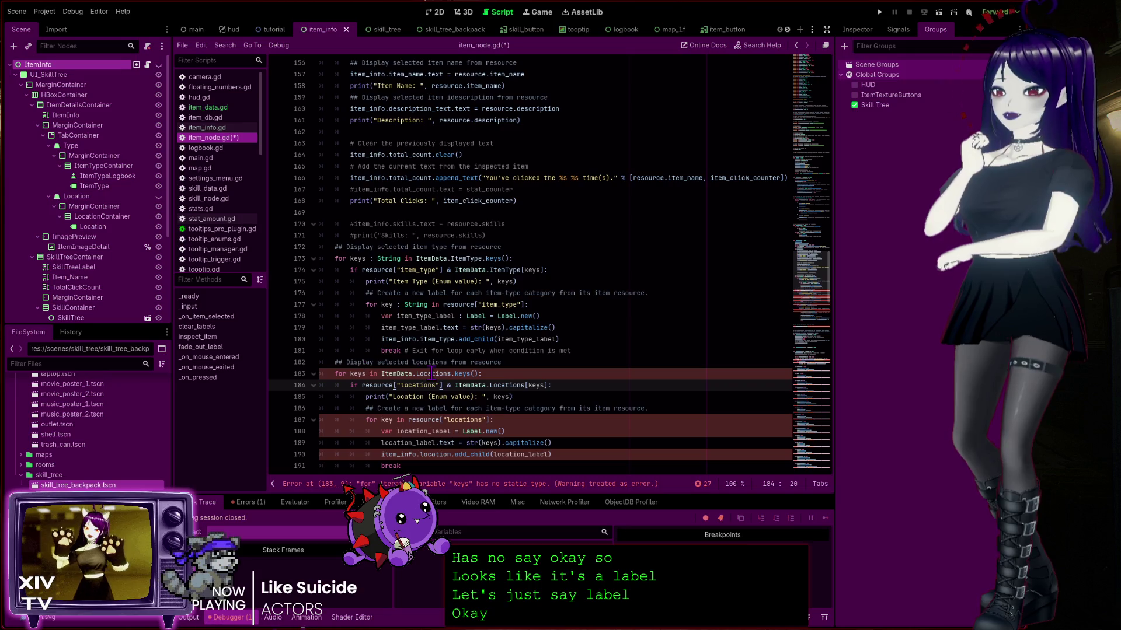
click(370, 374)
text(: String)
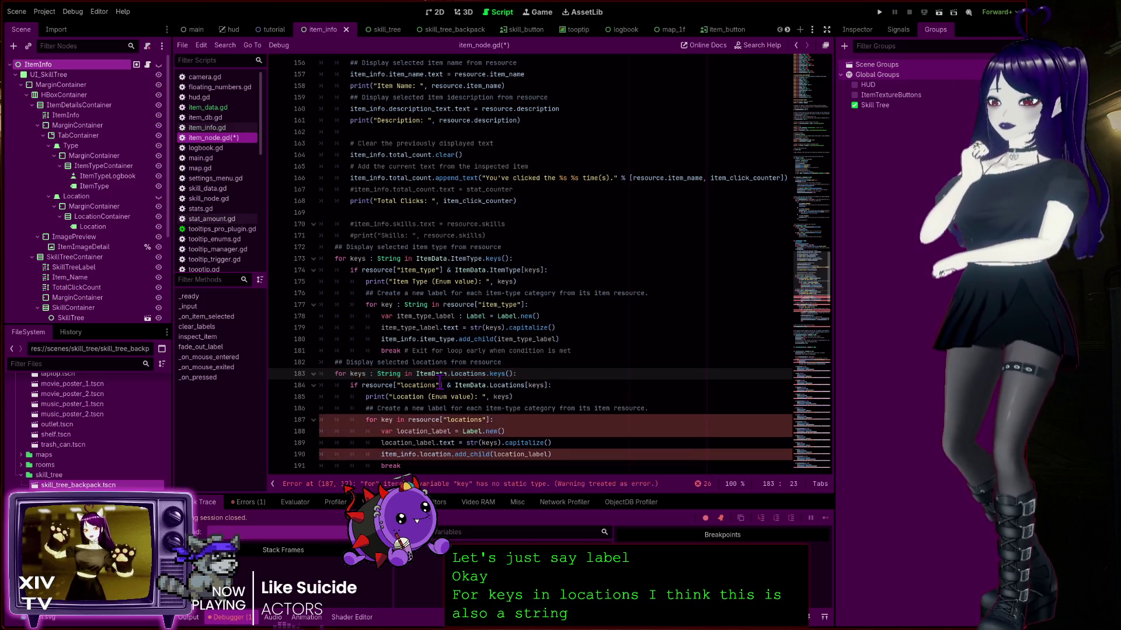
scroll(438, 382, down, 2)
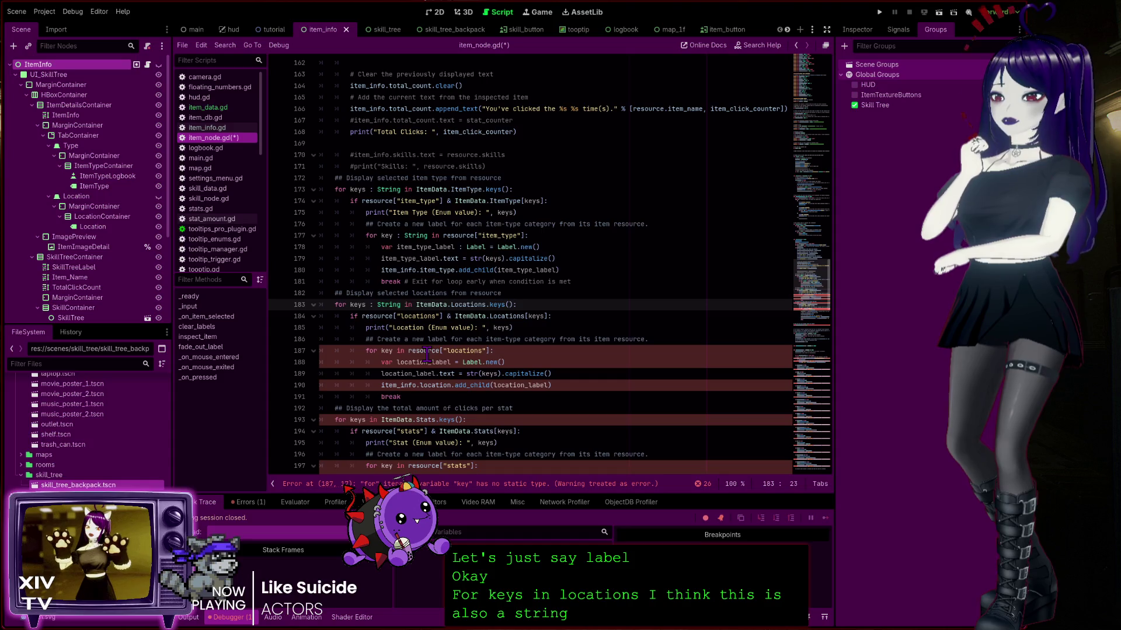
click(392, 351)
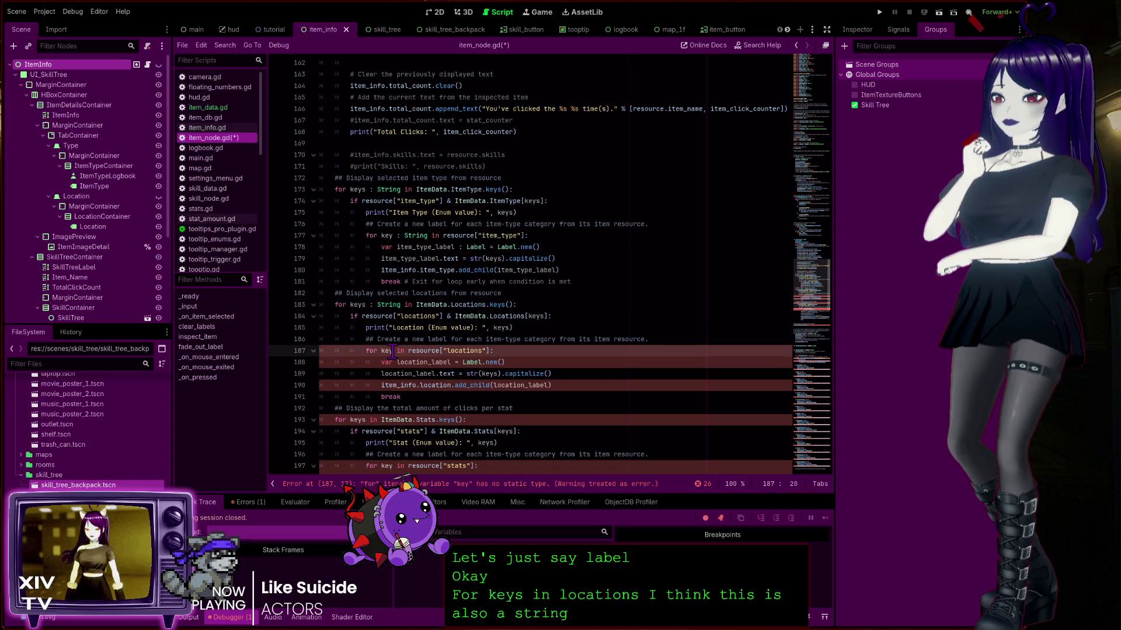
scroll(438, 350, down, 2)
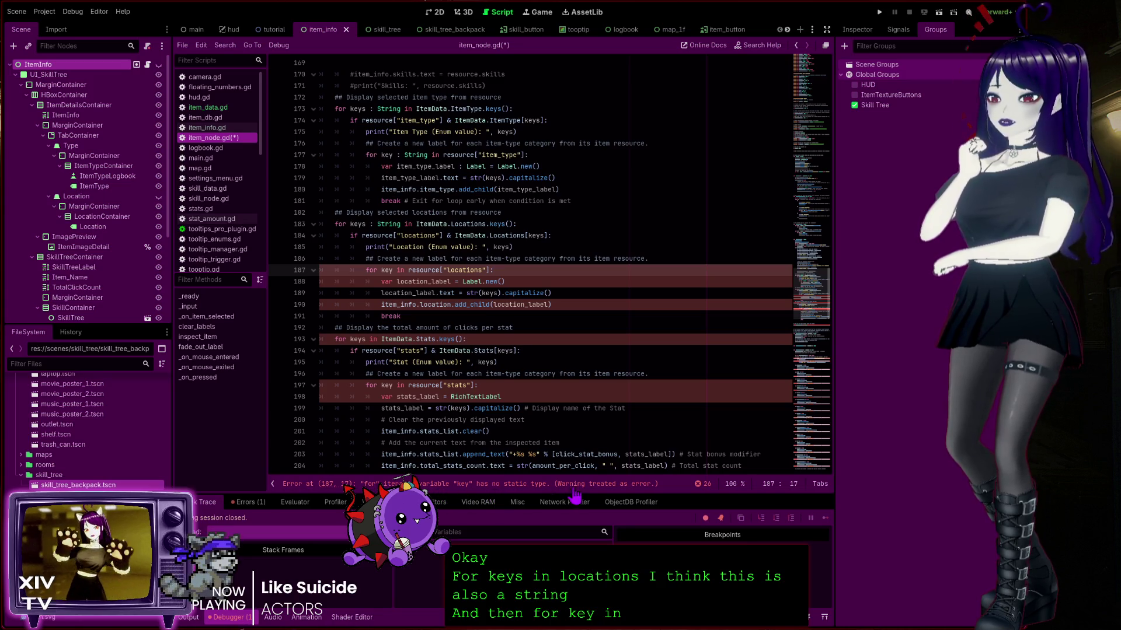
click(396, 270)
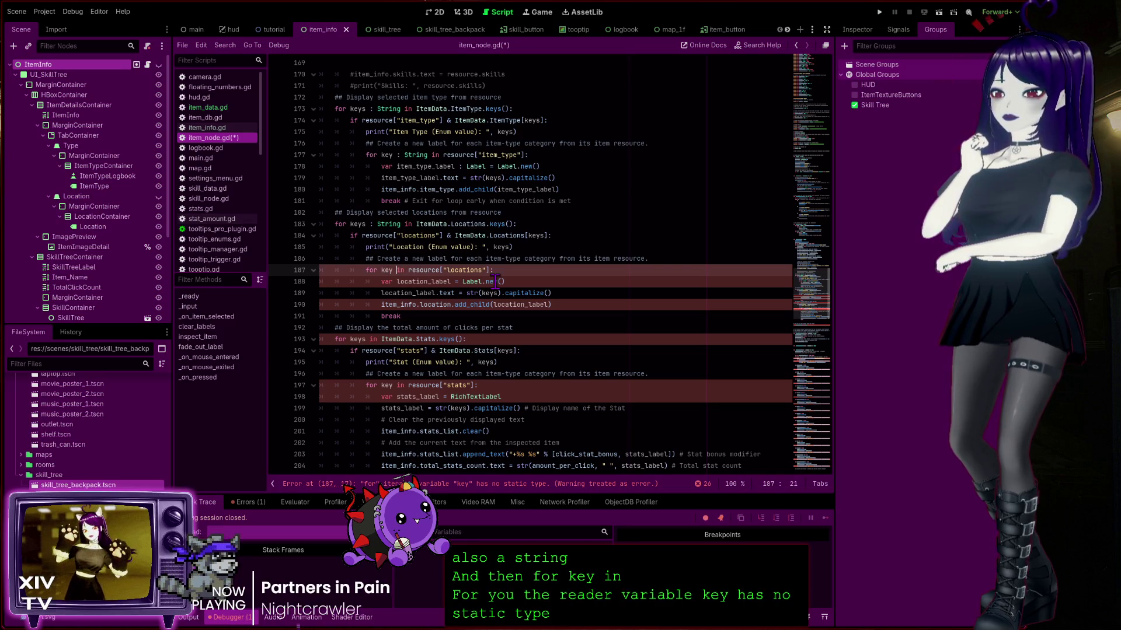
text(:String)
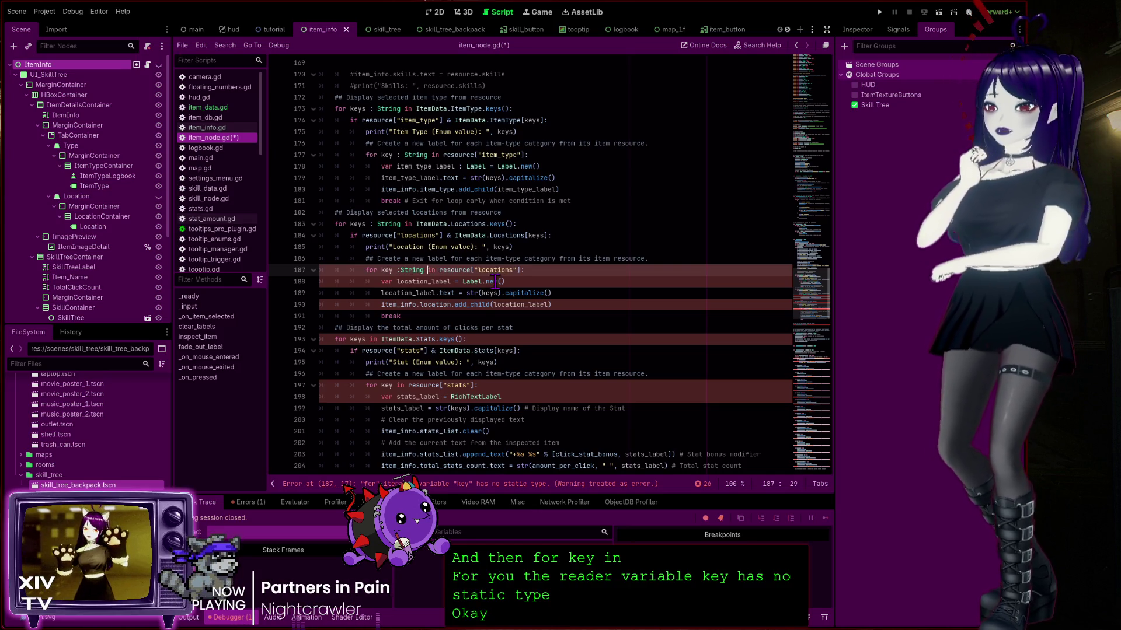
click(400, 270)
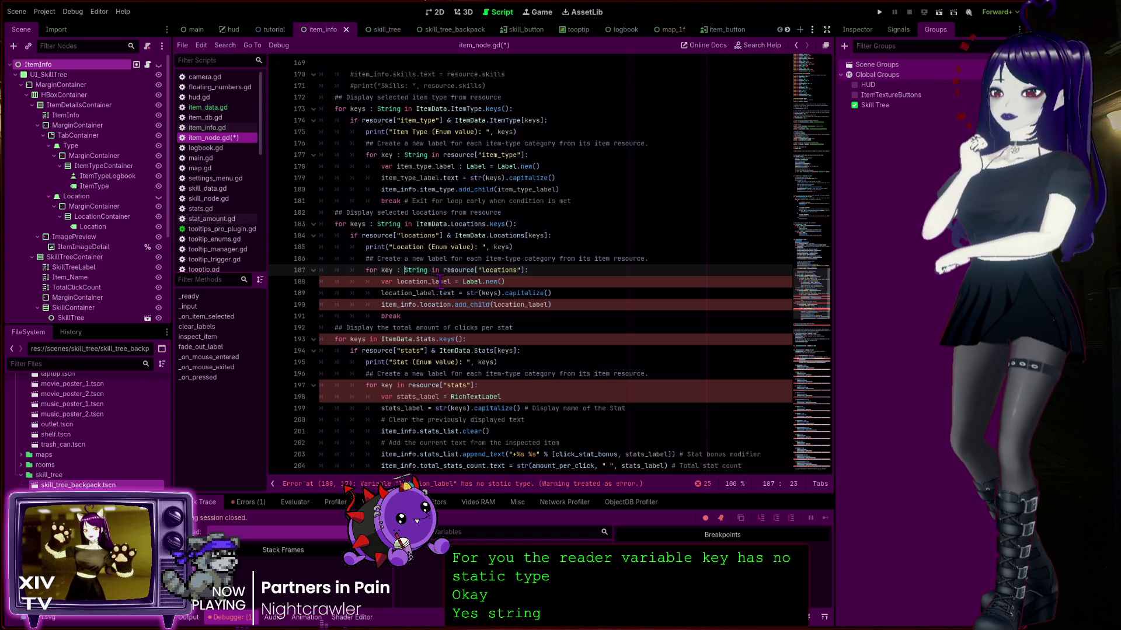
Type location_label on line 188 as Label
click(389, 285)
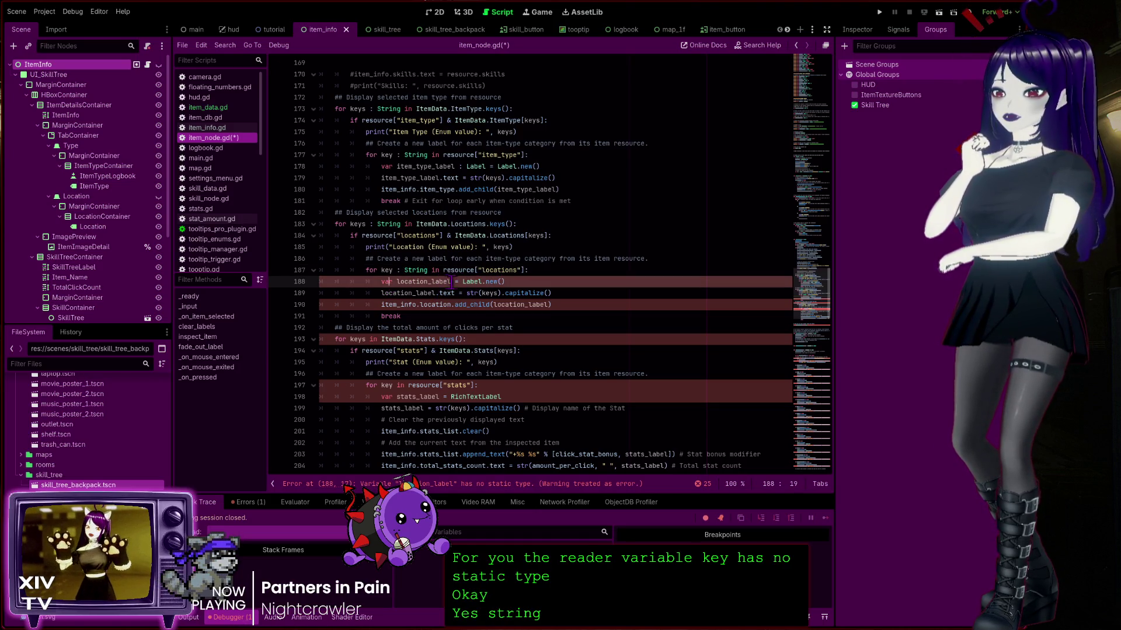
click(453, 283)
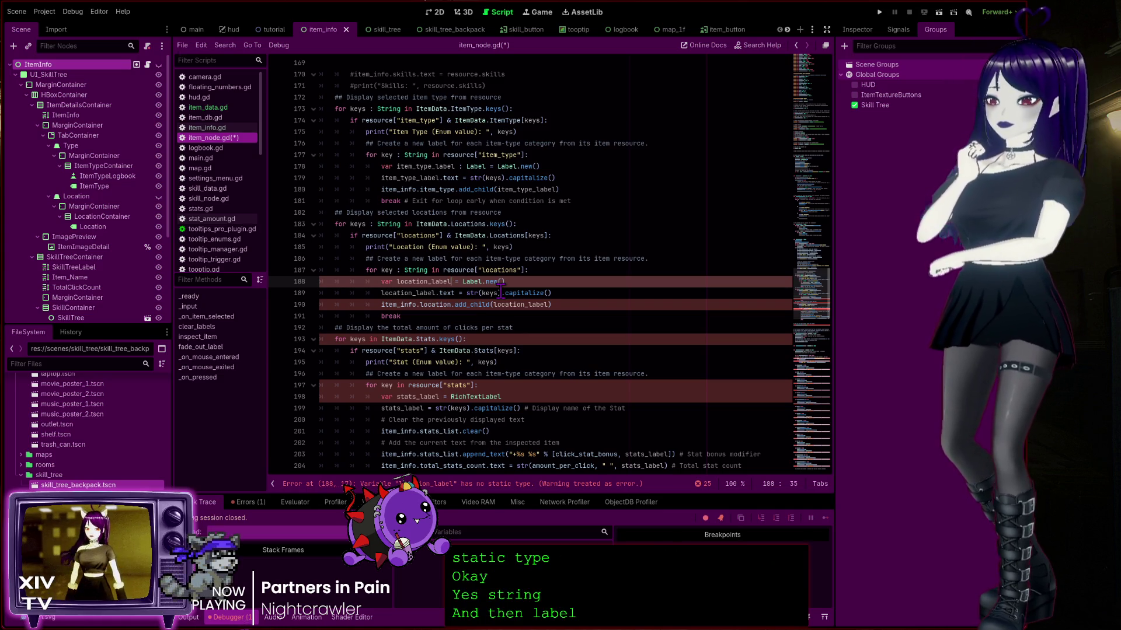
text(: Label)
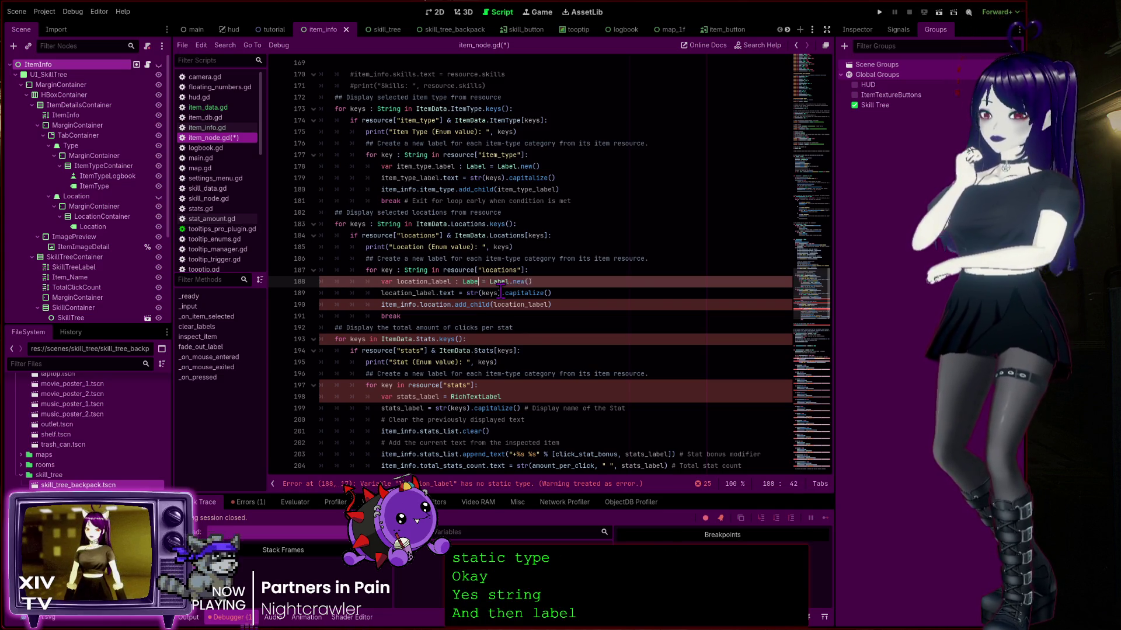
Type the stats loop iterators on lines 193 and 197 as String
click(401, 339)
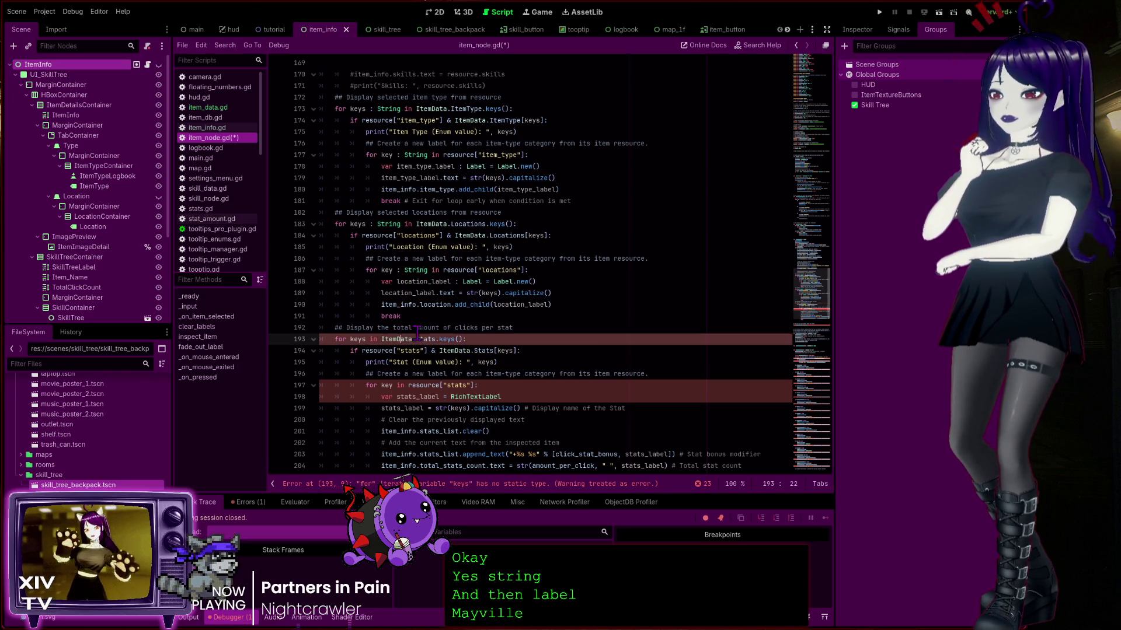
scroll(447, 337, down, 2)
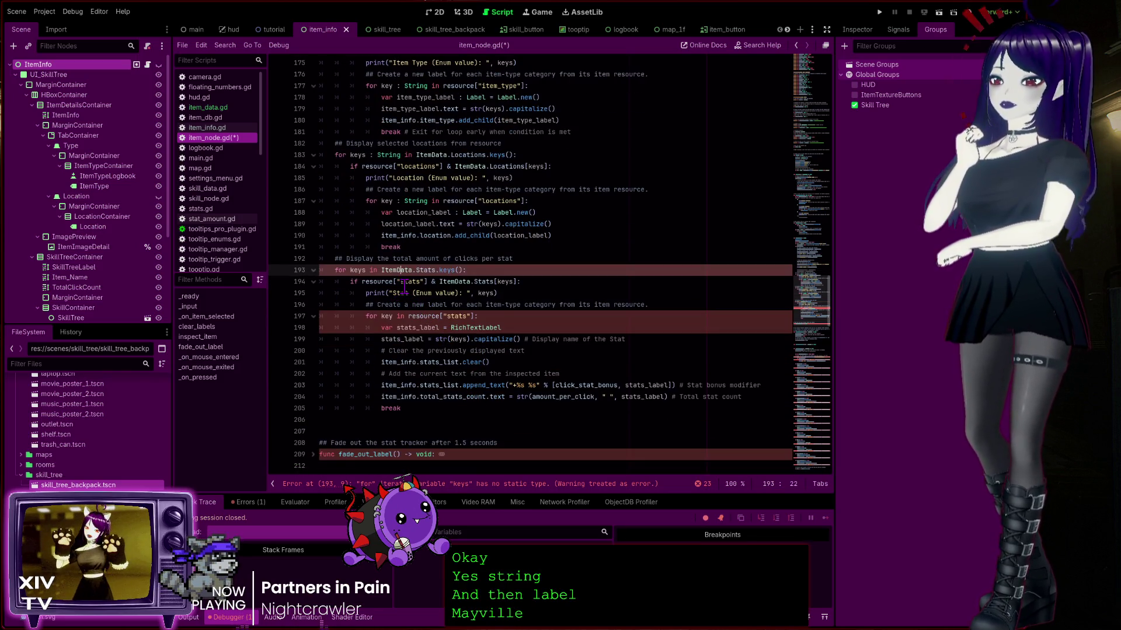
click(479, 484)
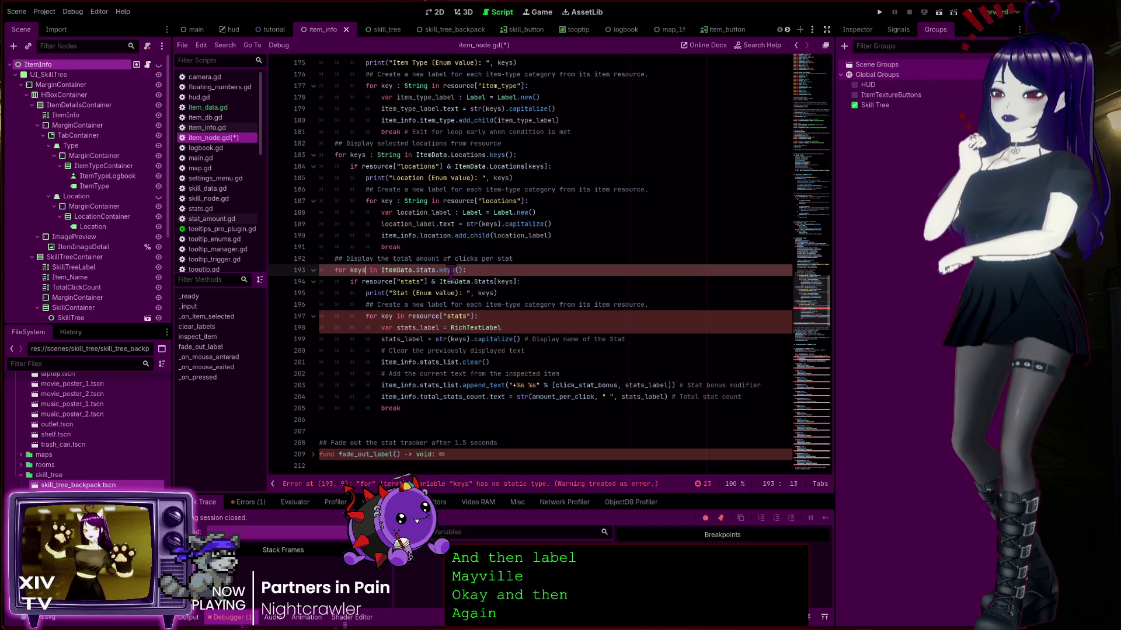
text(: String)
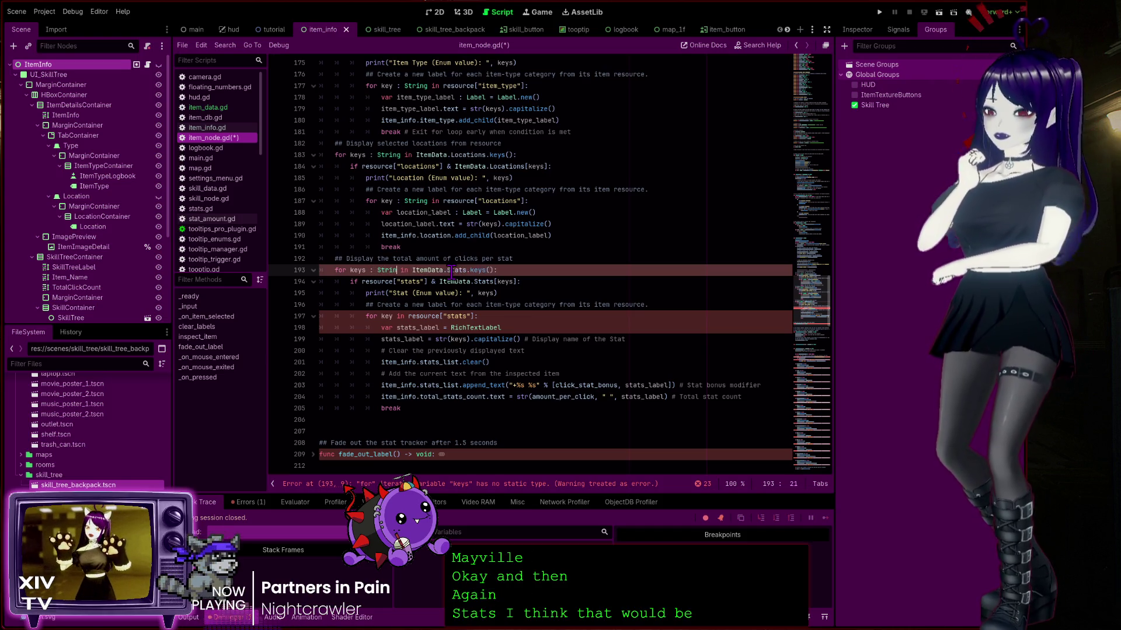
click(485, 258)
scroll(446, 280, down, 1)
scroll(447, 281, down, 2)
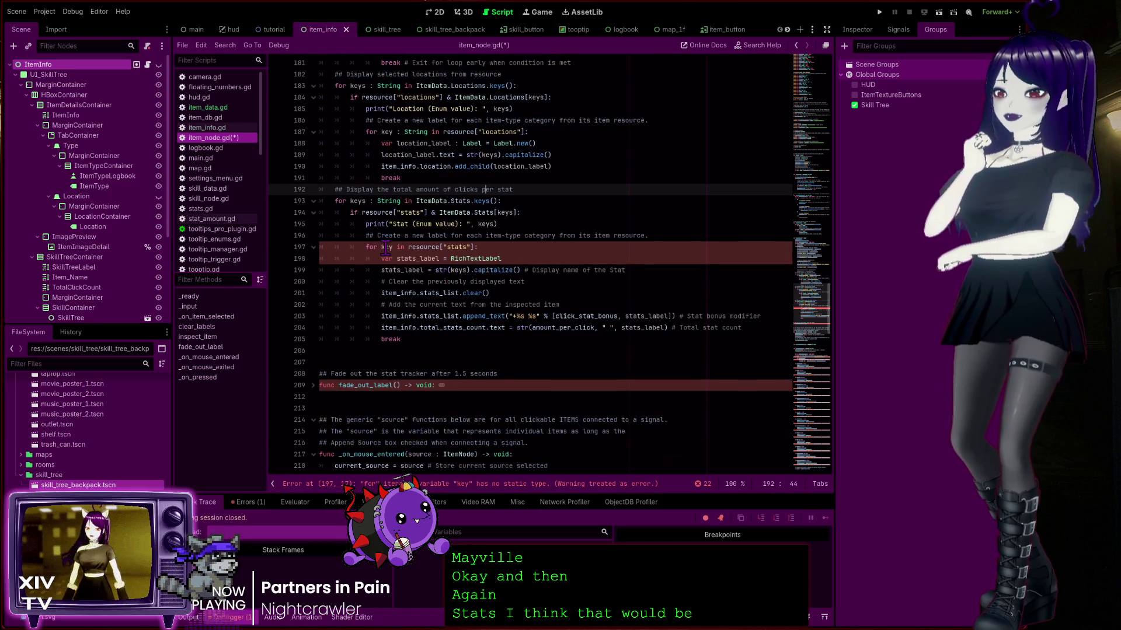
click(455, 247)
click(398, 248)
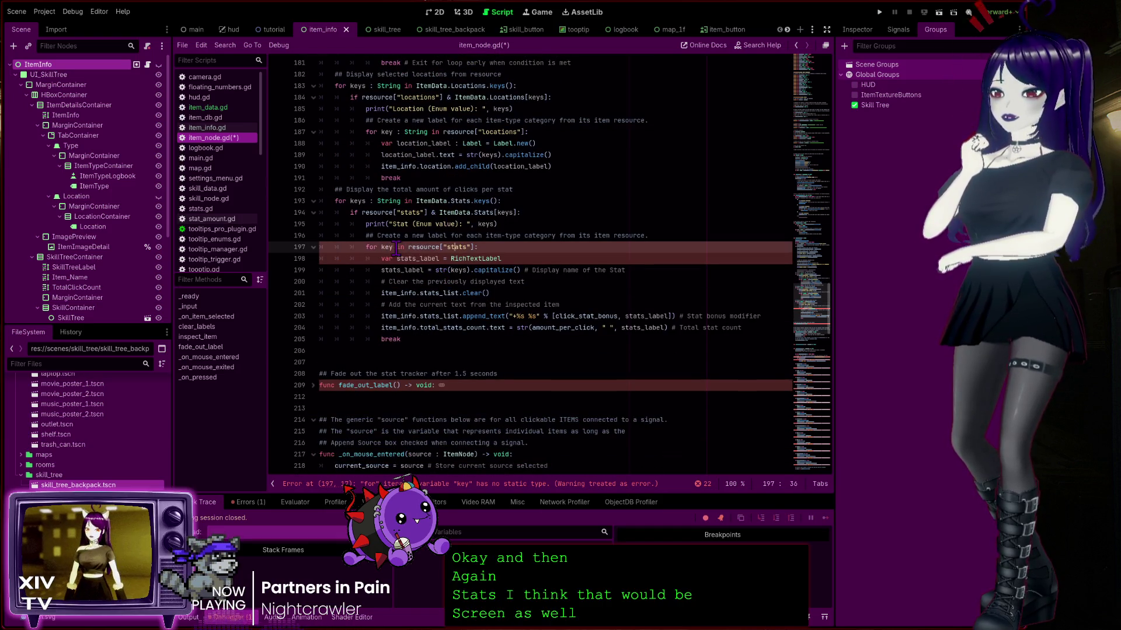
text(:)
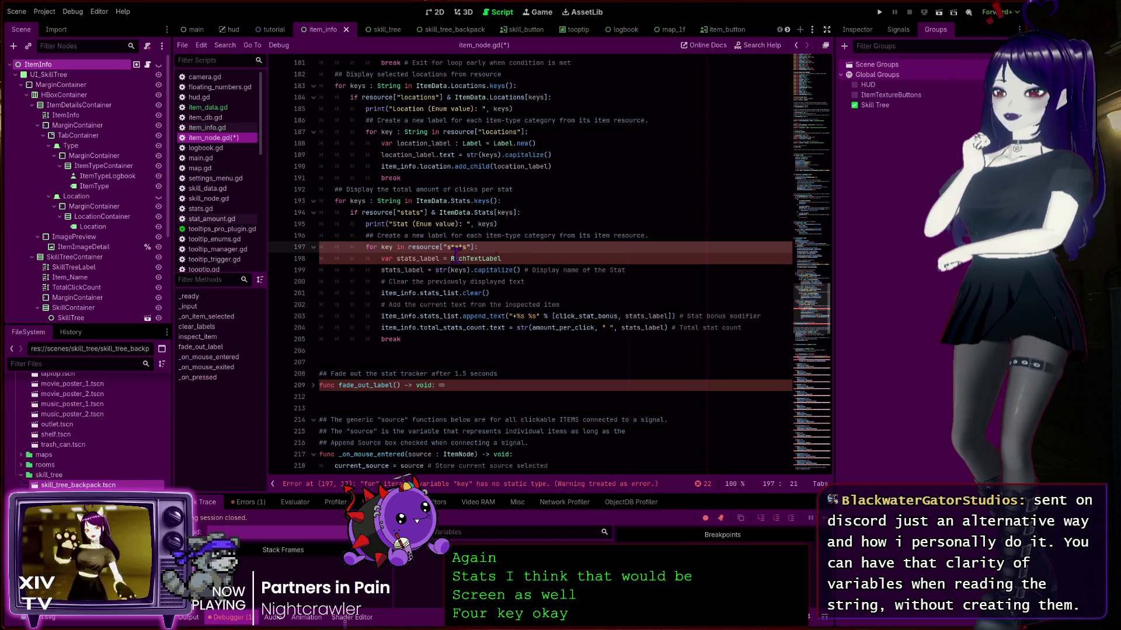
text( String)
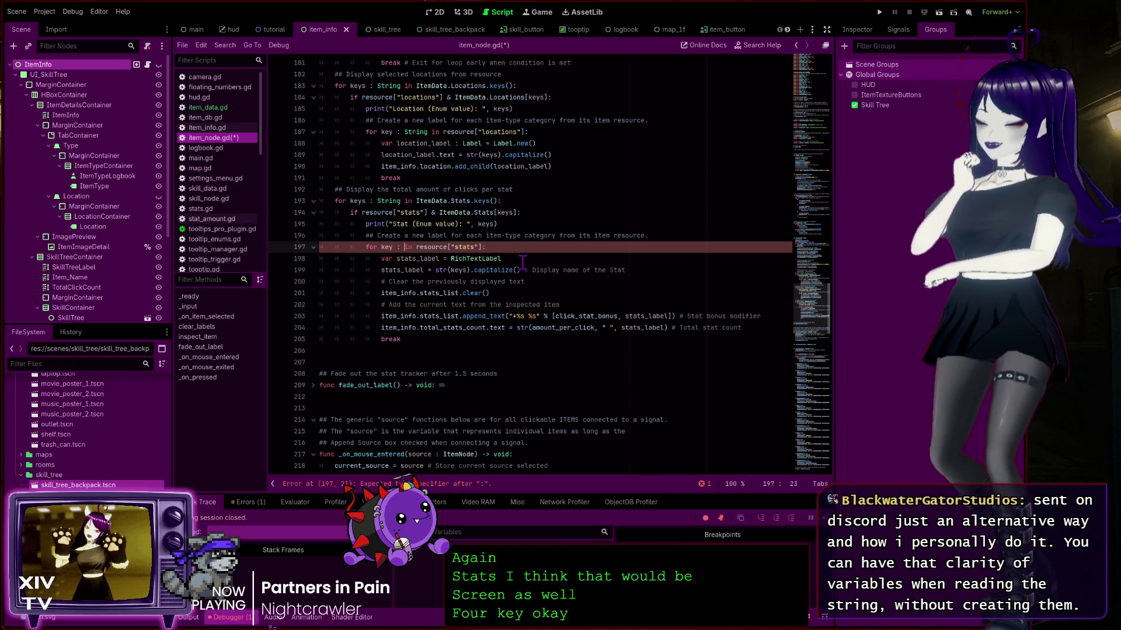
click(441, 259)
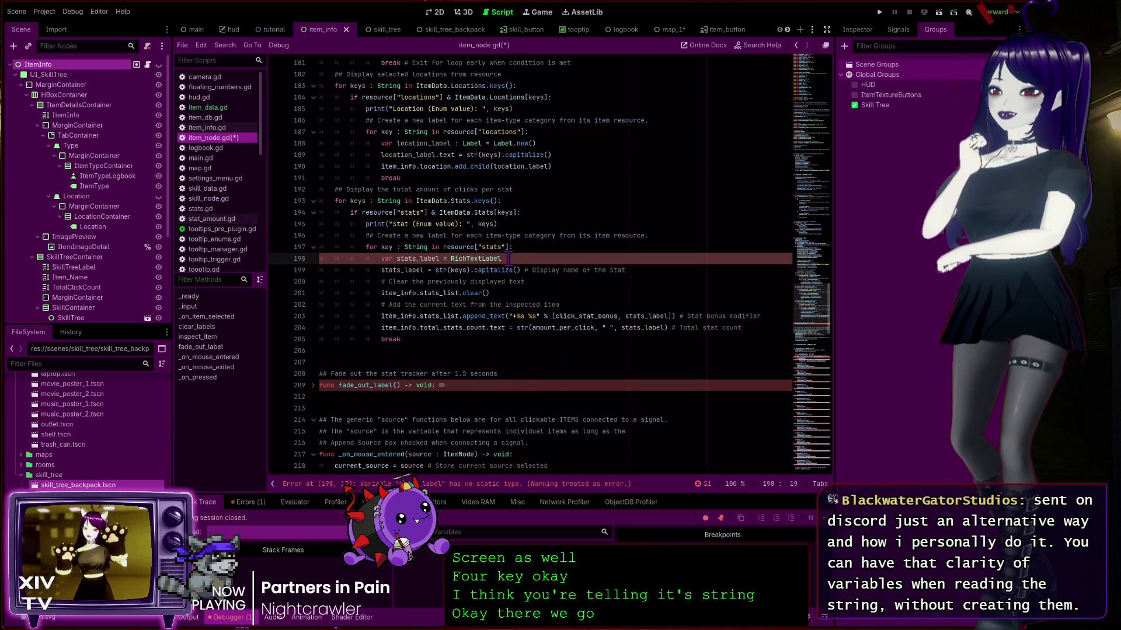
click(482, 258)
double_click(483, 259)
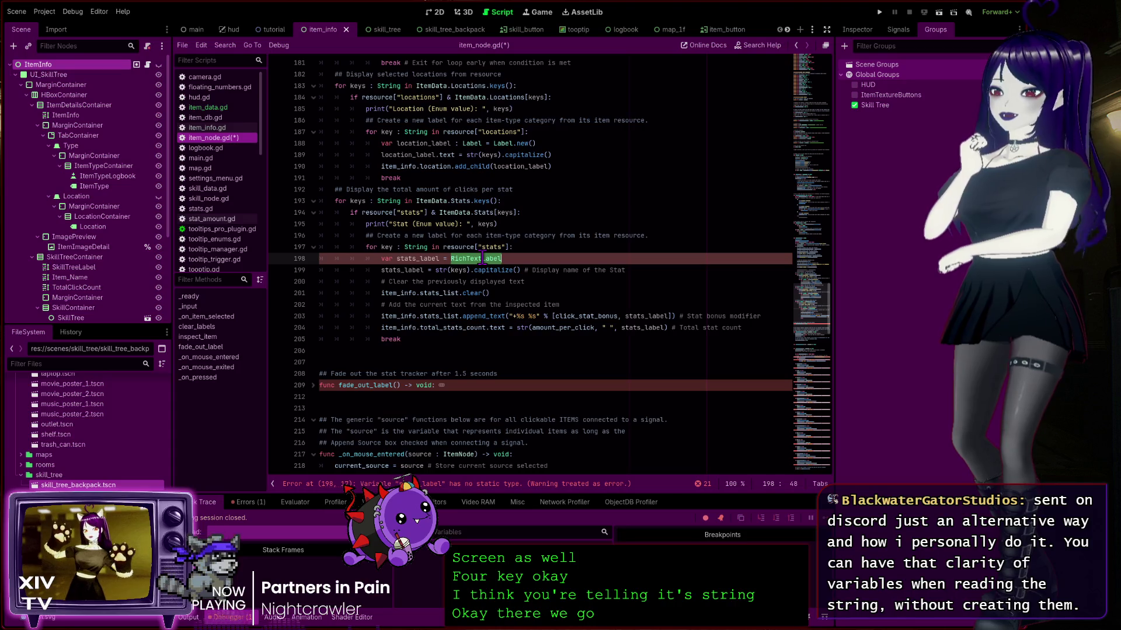
click(428, 258)
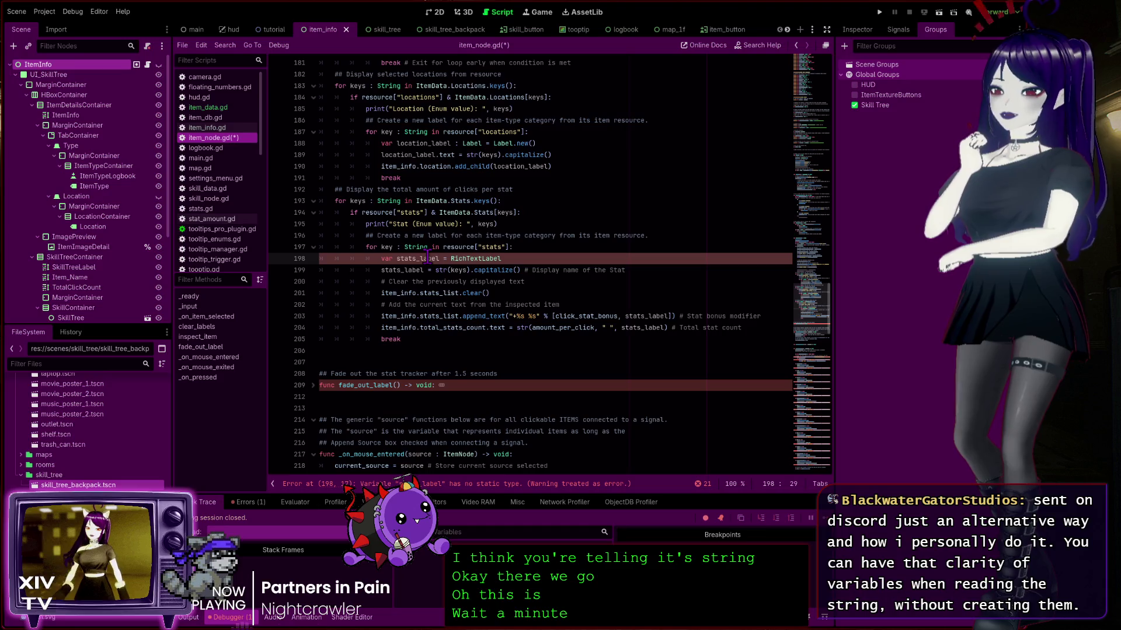
double_click(483, 259)
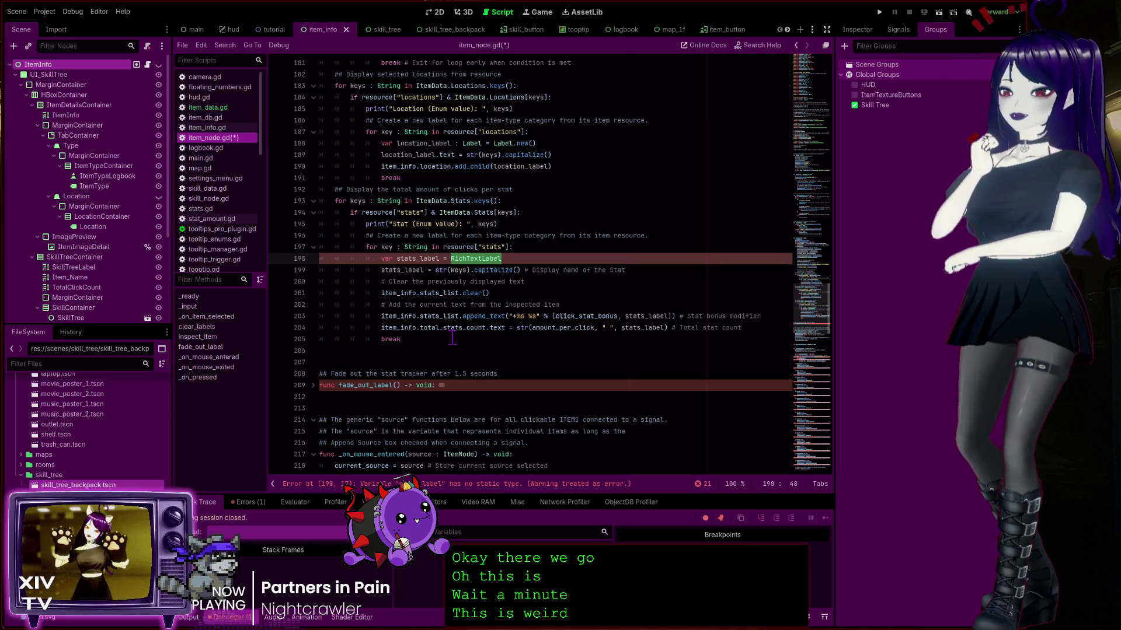
click(443, 258)
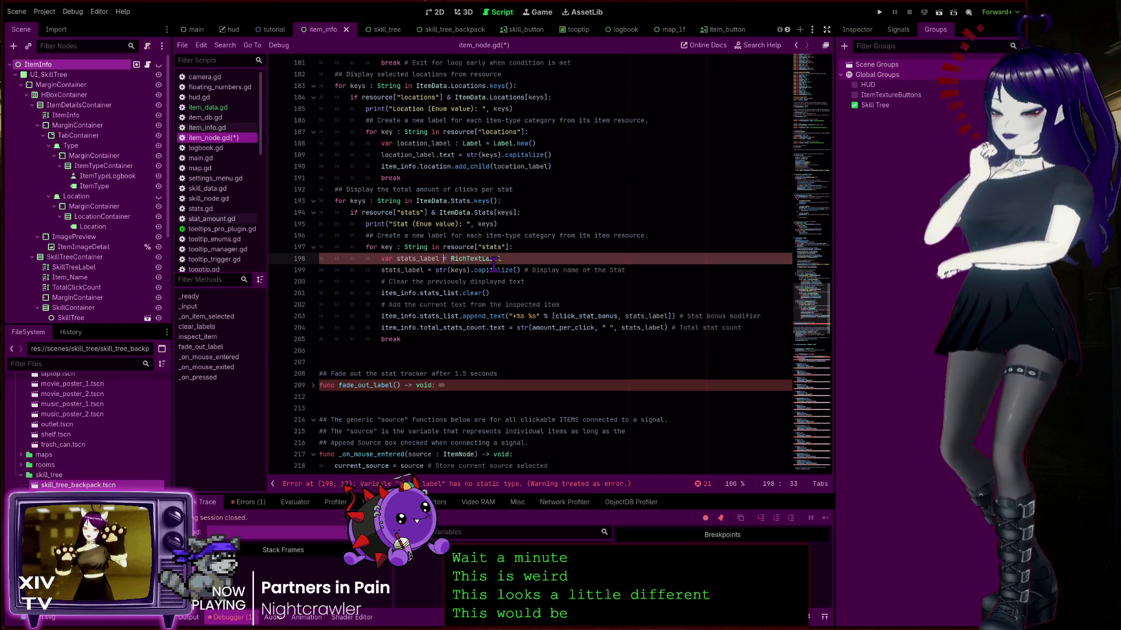
text(: RichTextLabel)
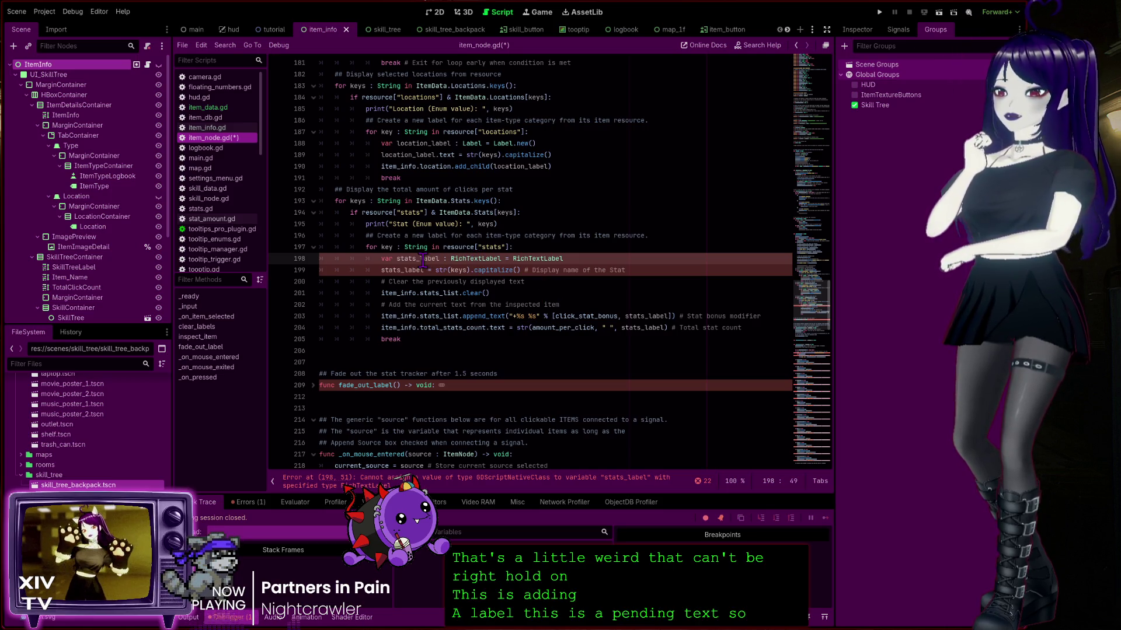
key(ctrl+BackSpace)
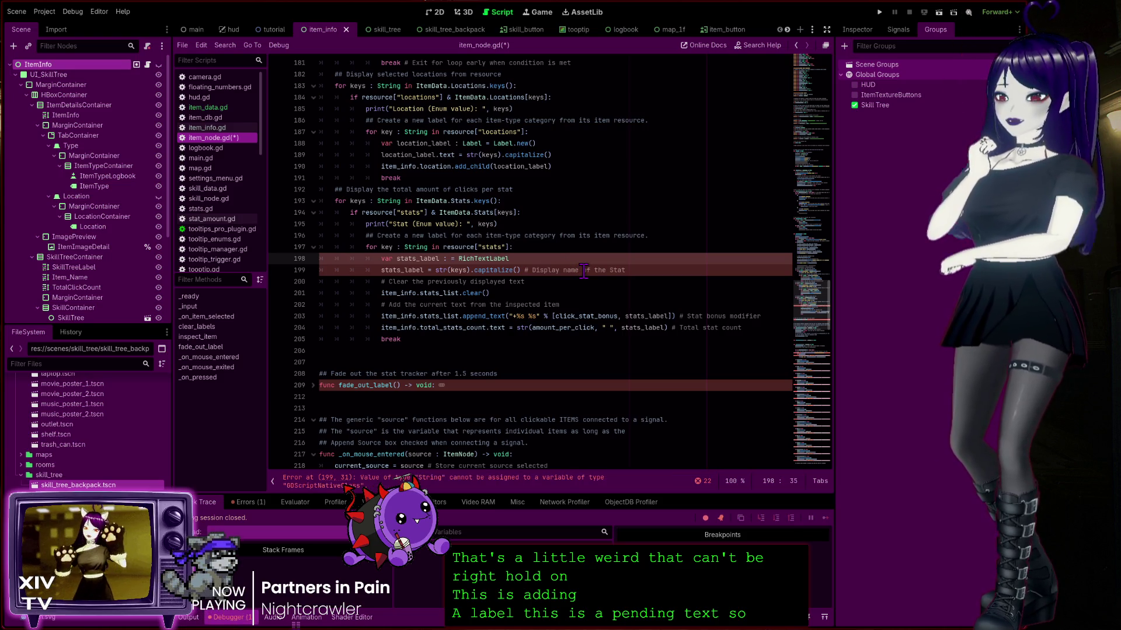
key(BackSpace)
key(BackSpace)
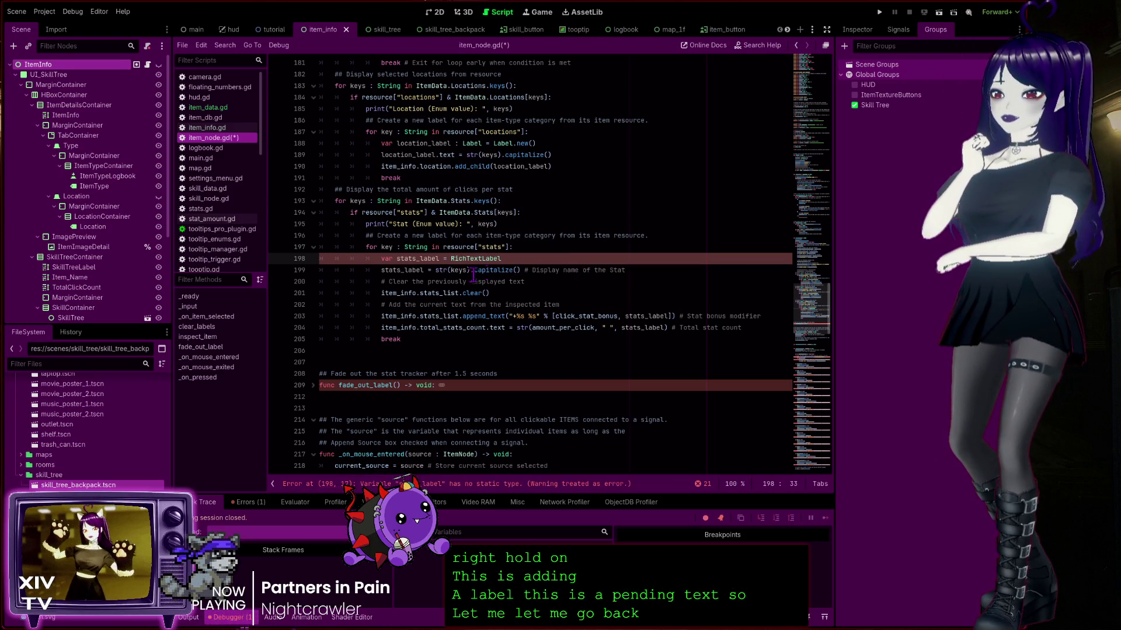
key(Home)
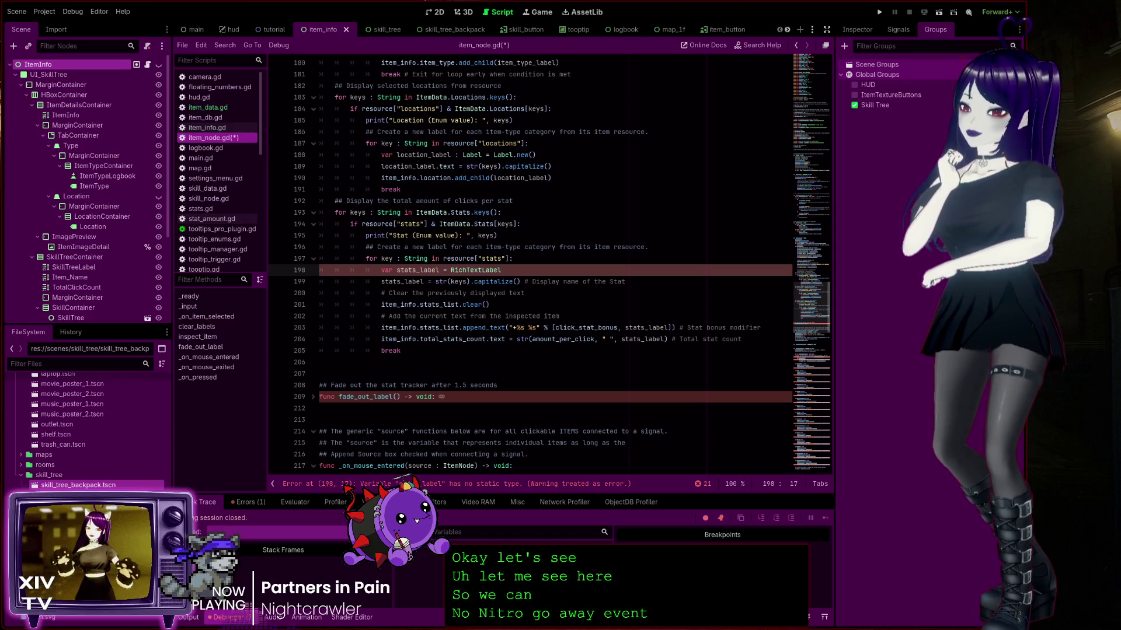
scroll(525, 263, up, 8)
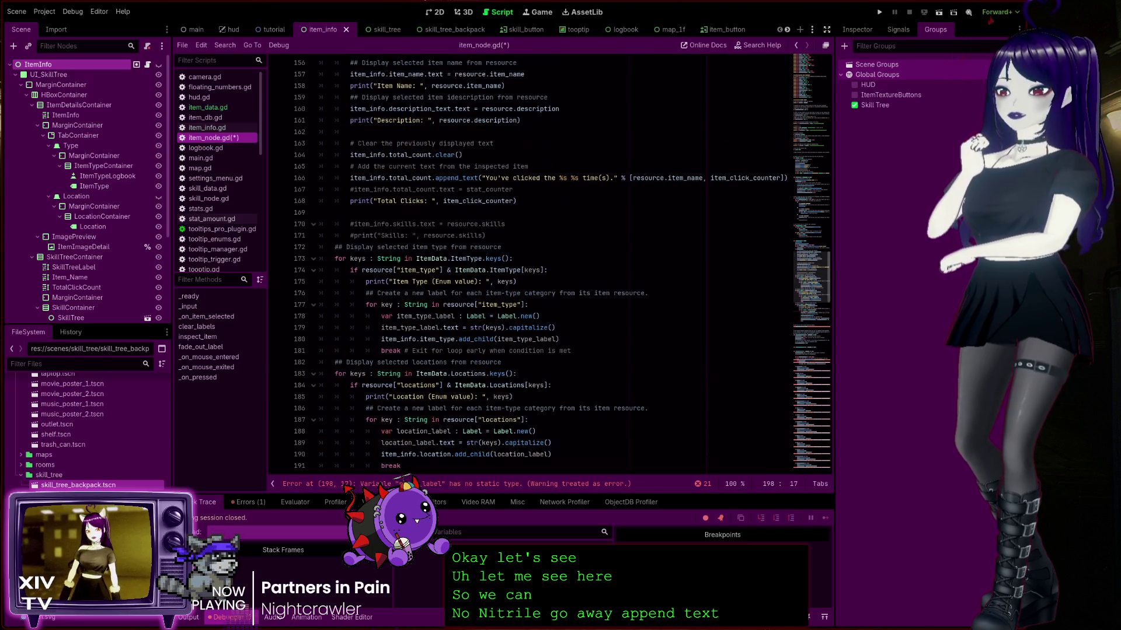
click(559, 177)
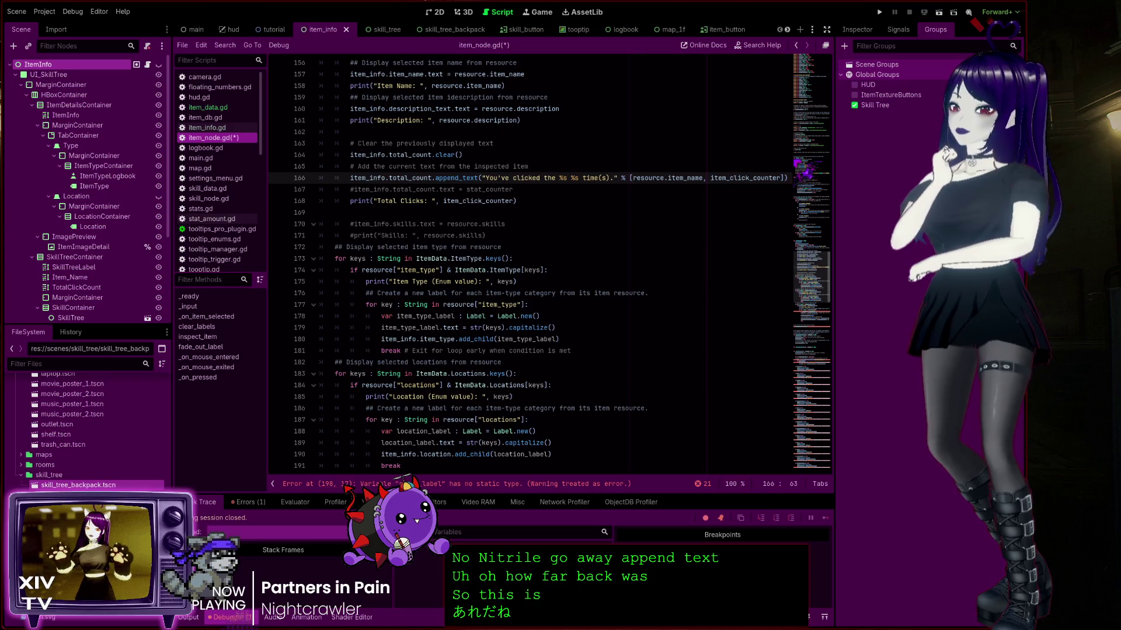
click(445, 177)
double_click(445, 177)
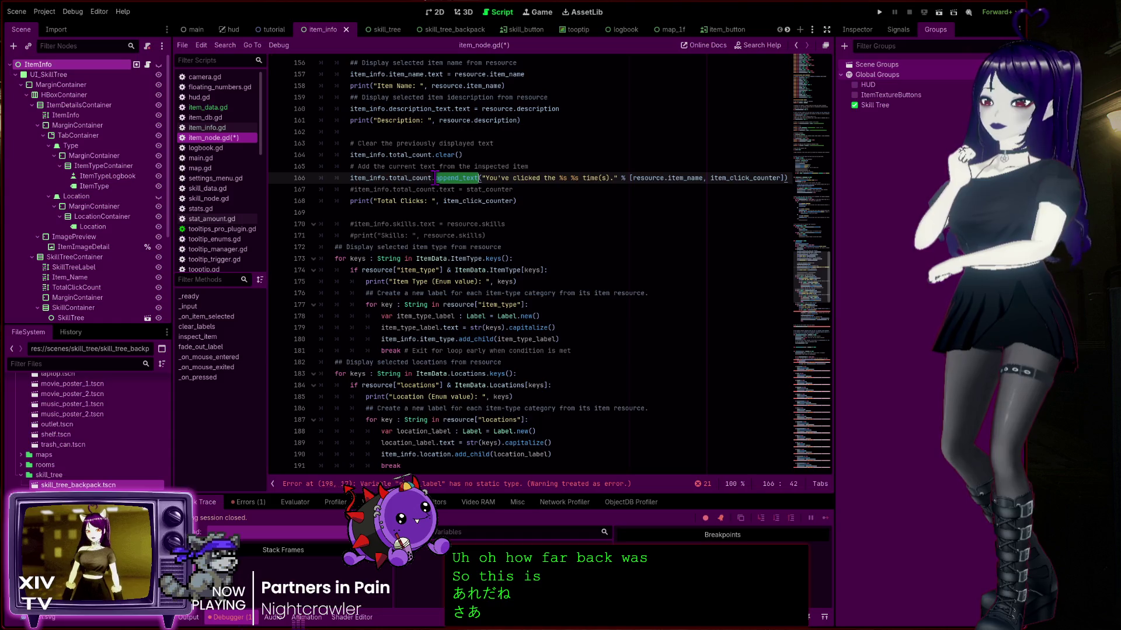
drag(433, 178, 350, 177)
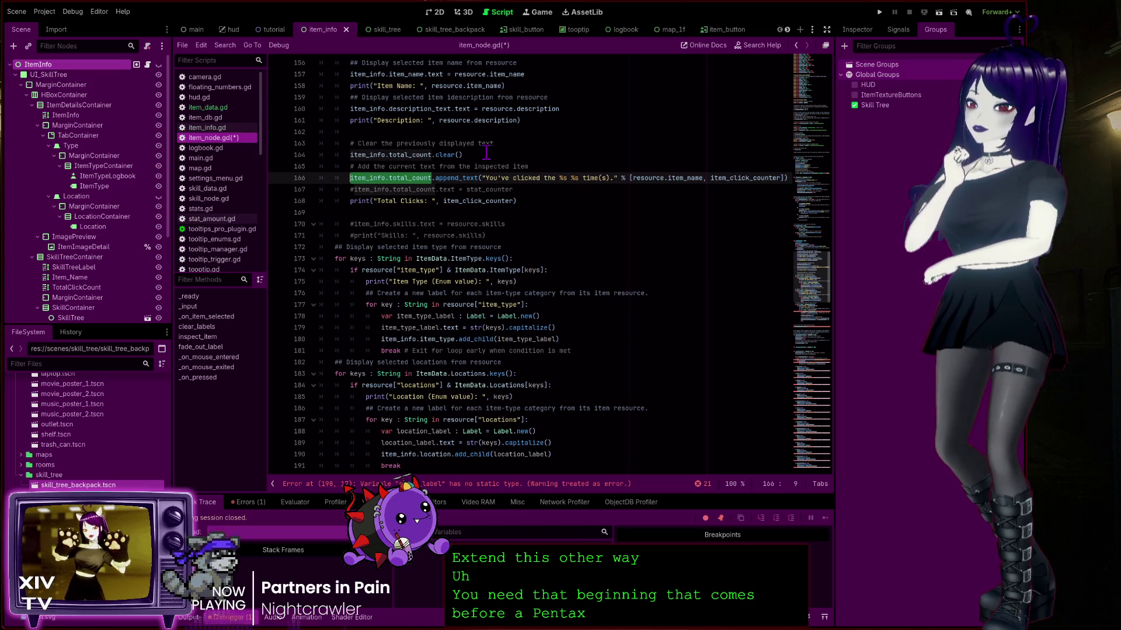
click(400, 201)
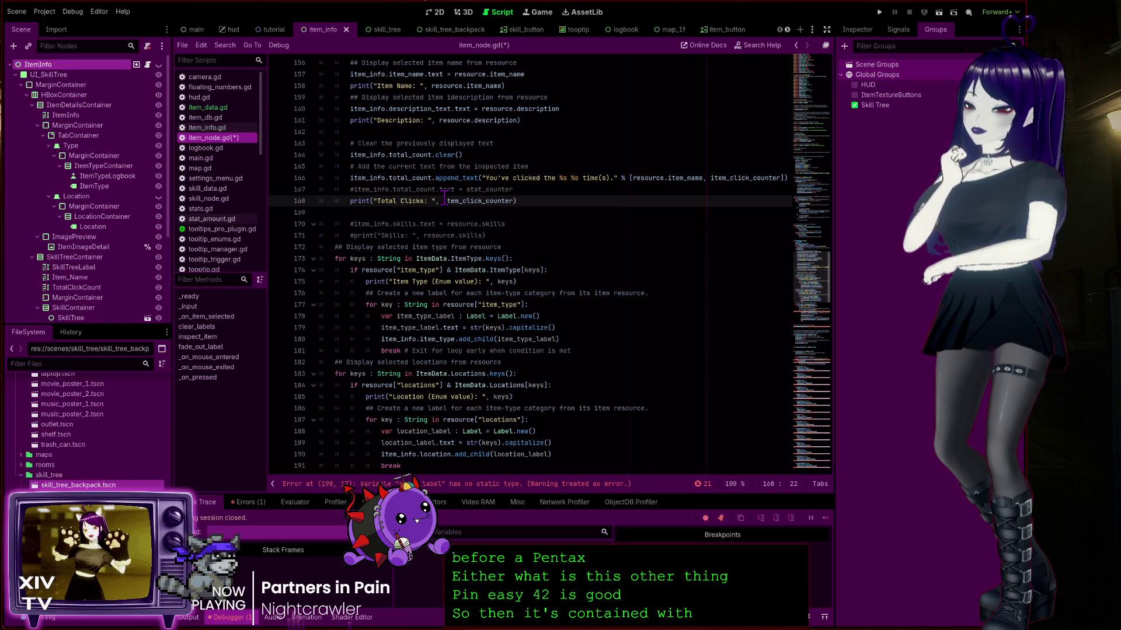
click(444, 201)
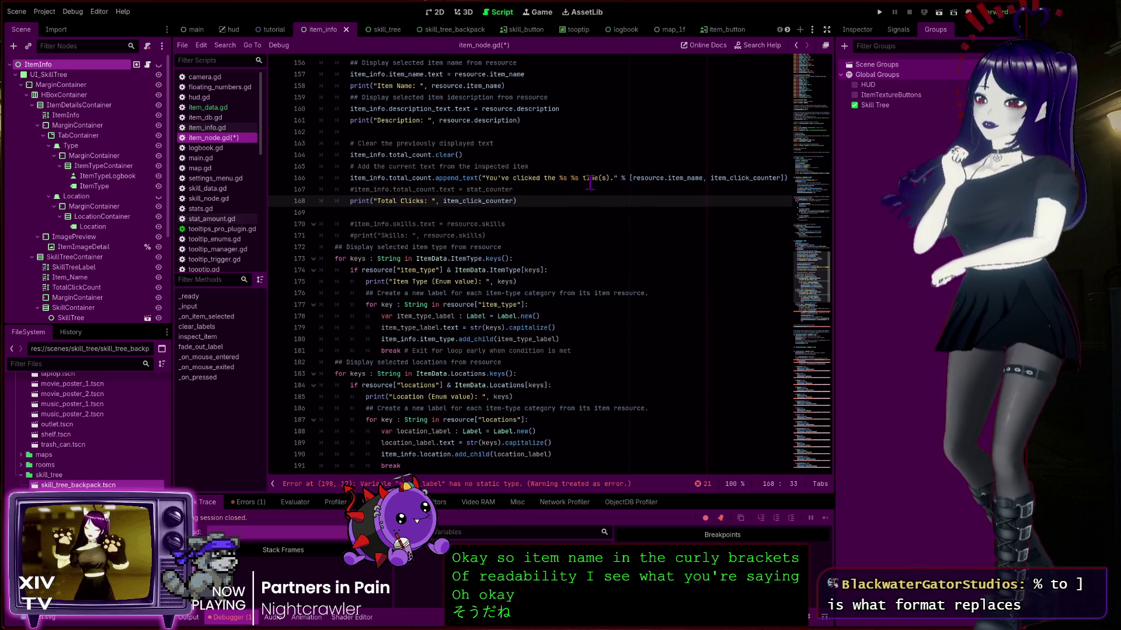
drag(613, 178, 478, 171)
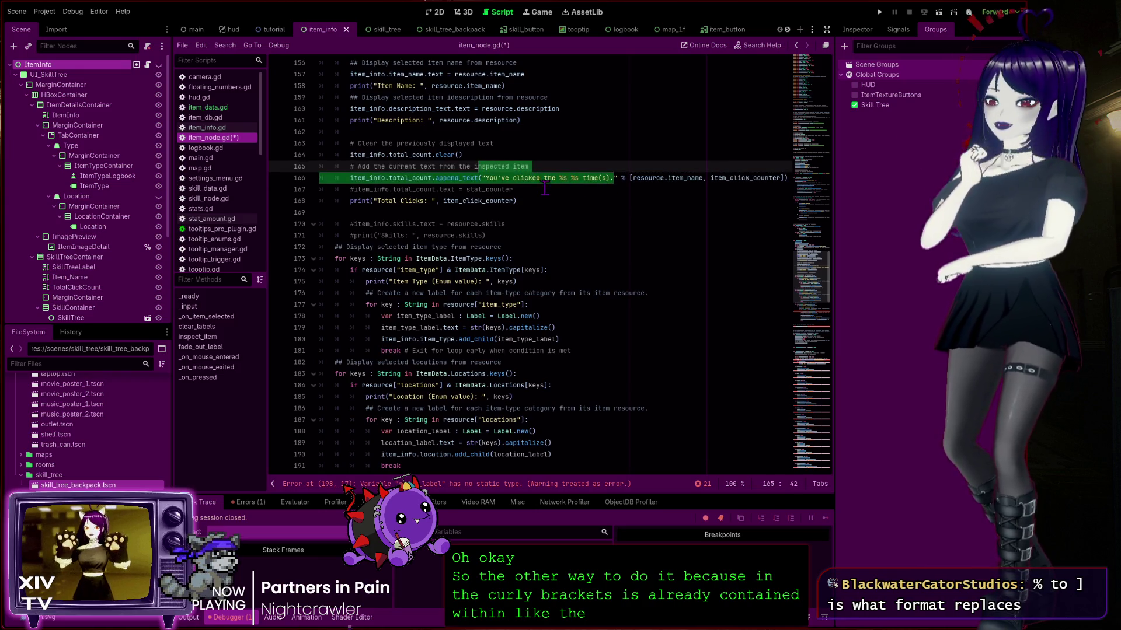
click(564, 178)
click(562, 178)
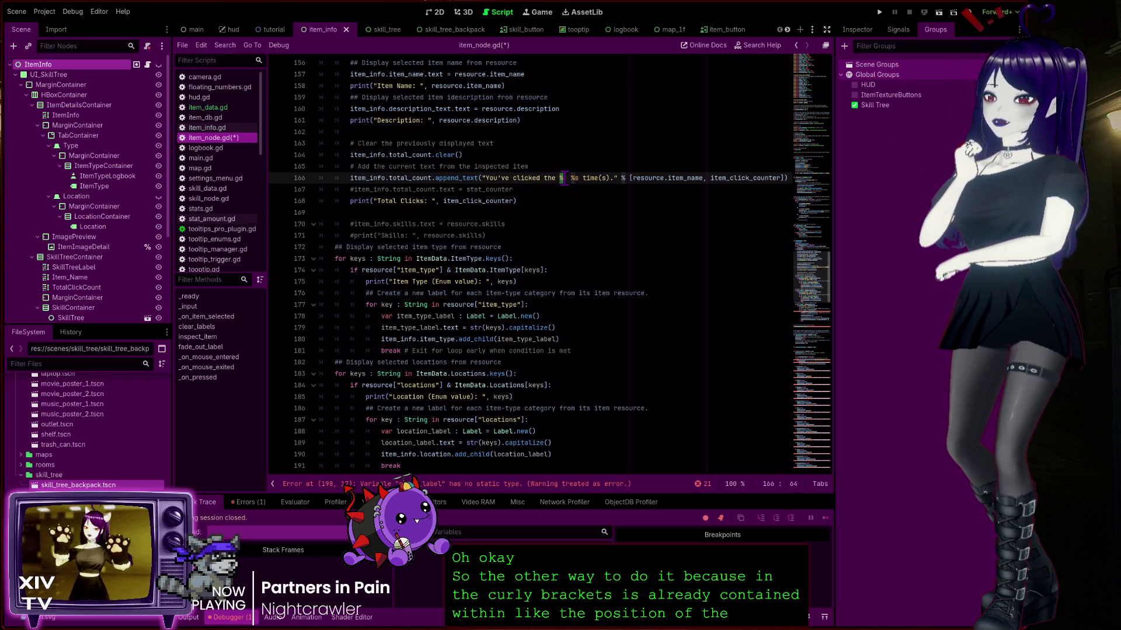
text(s)
double_click(575, 178)
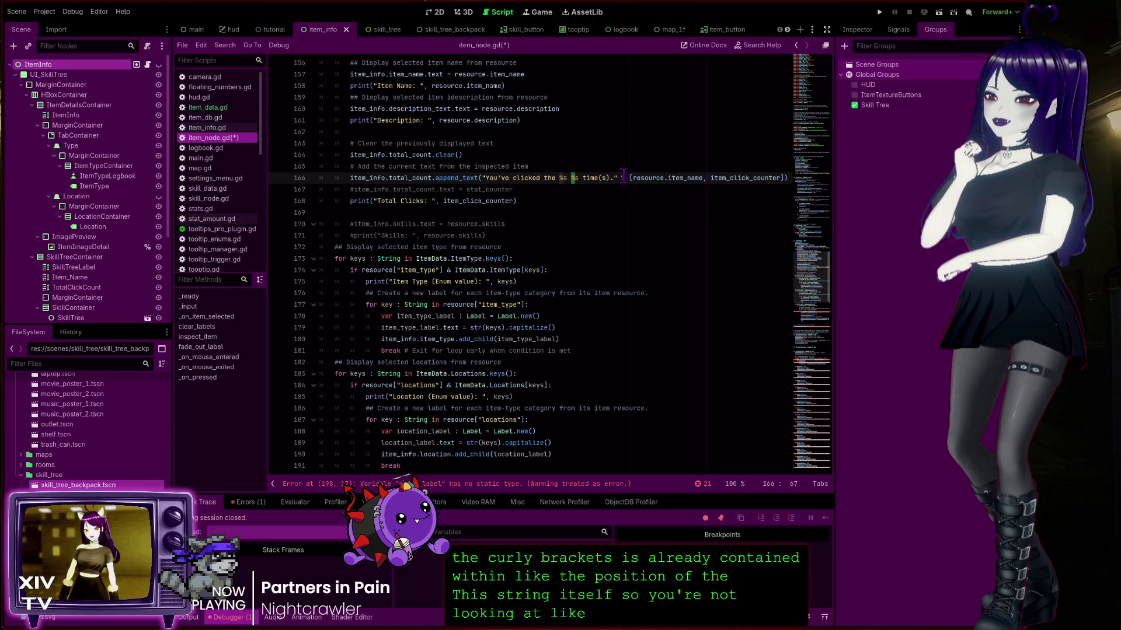
double_click(658, 179)
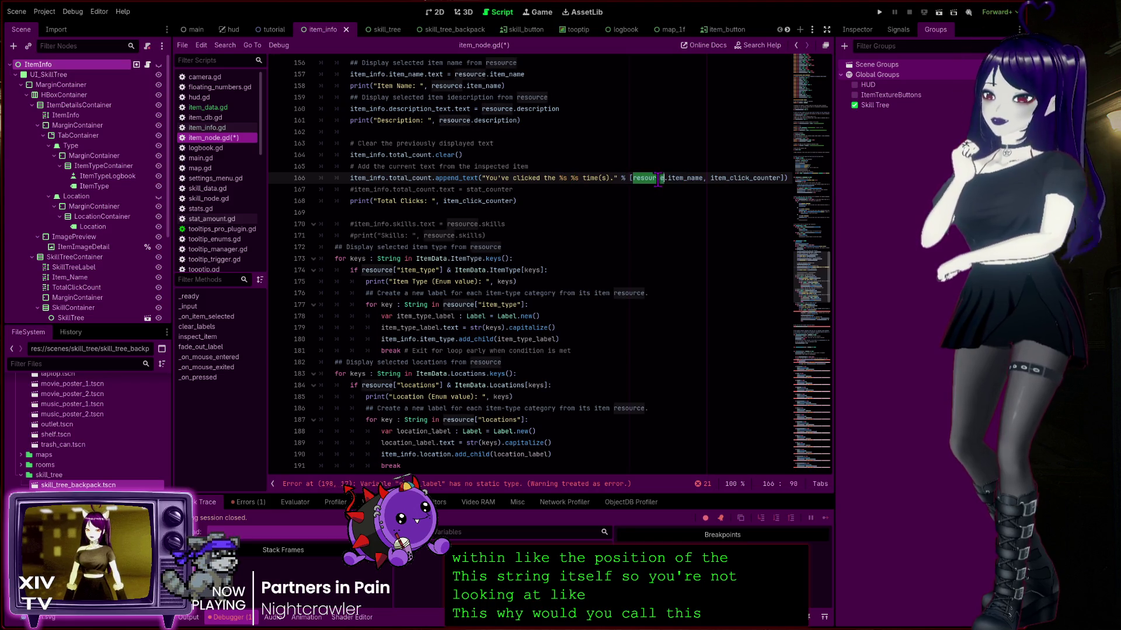
double_click(731, 178)
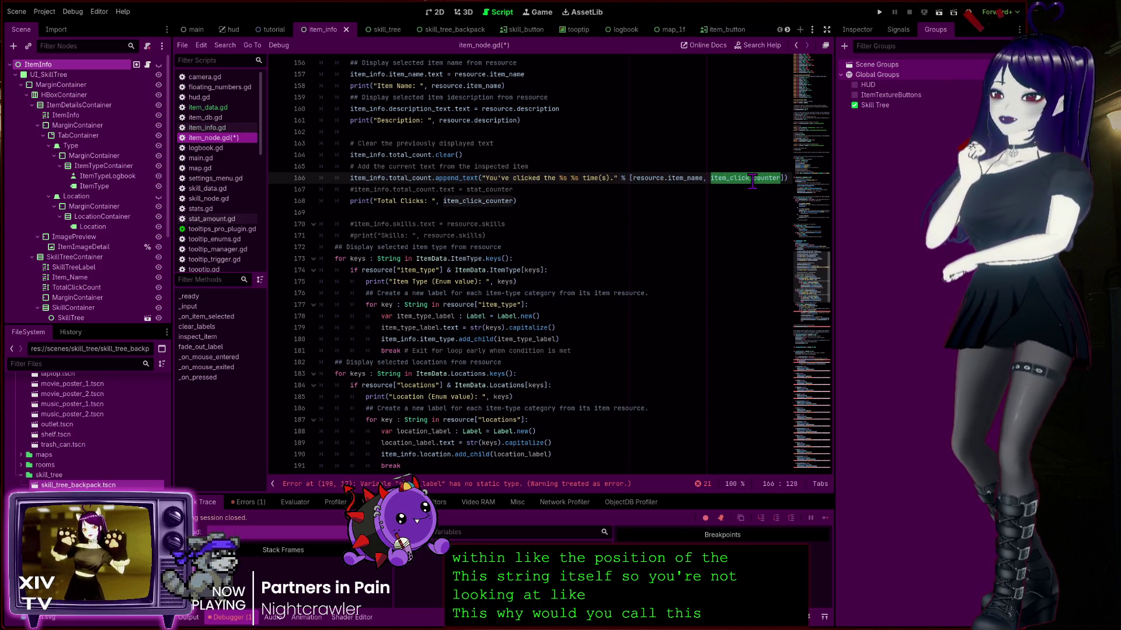
click(556, 206)
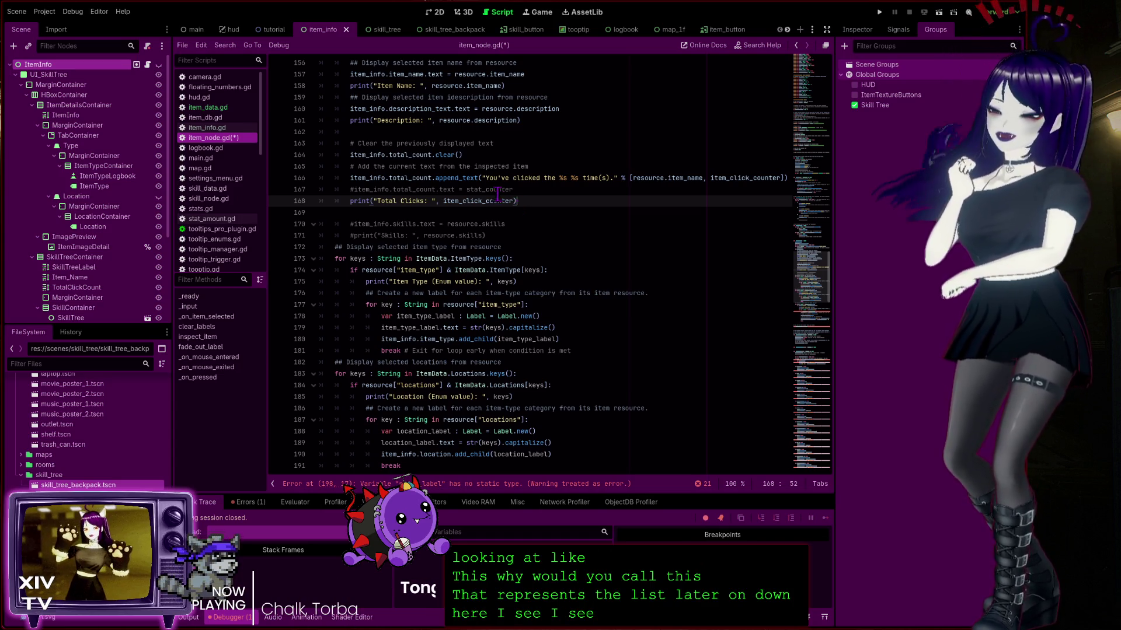
scroll(488, 257, down, 3)
scroll(488, 258, down, 9)
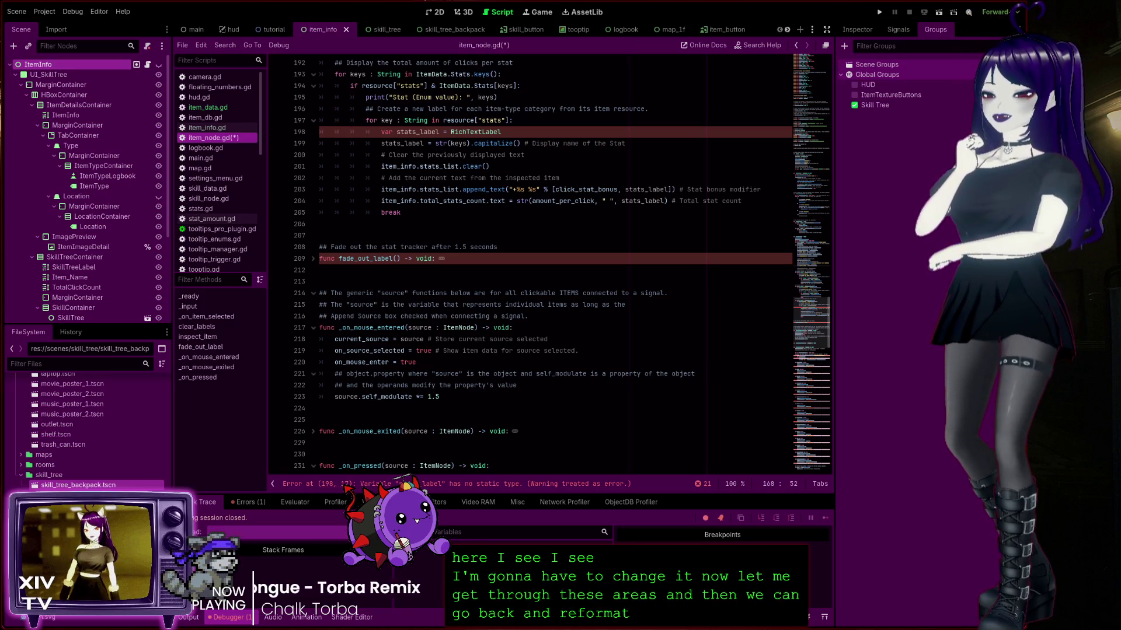
scroll(558, 293, up, 10)
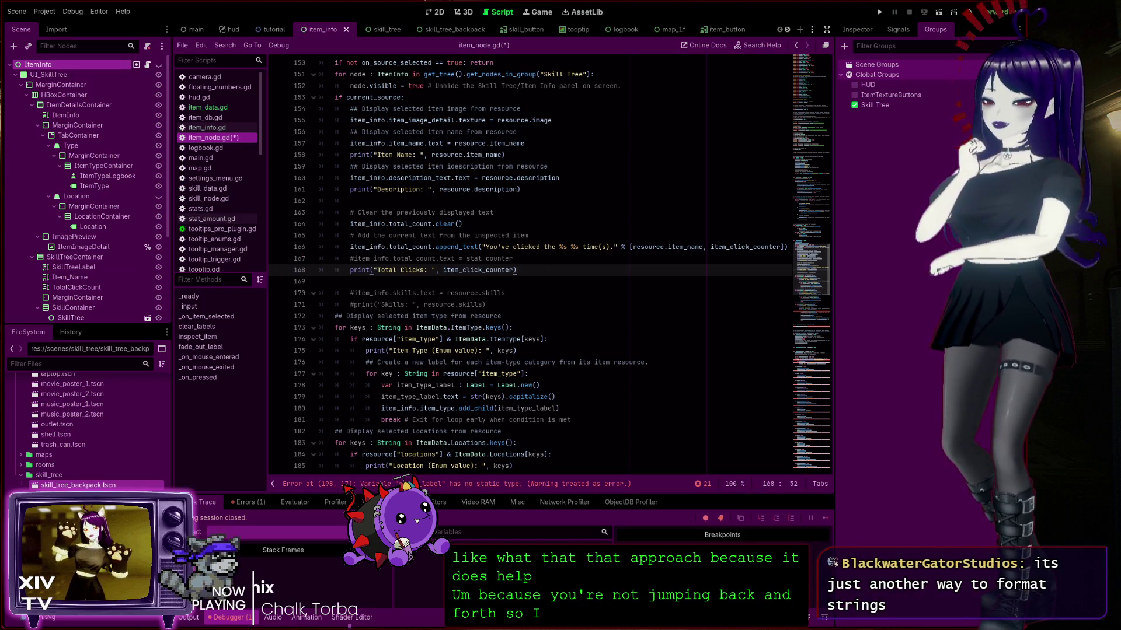
scroll(435, 292, down, 12)
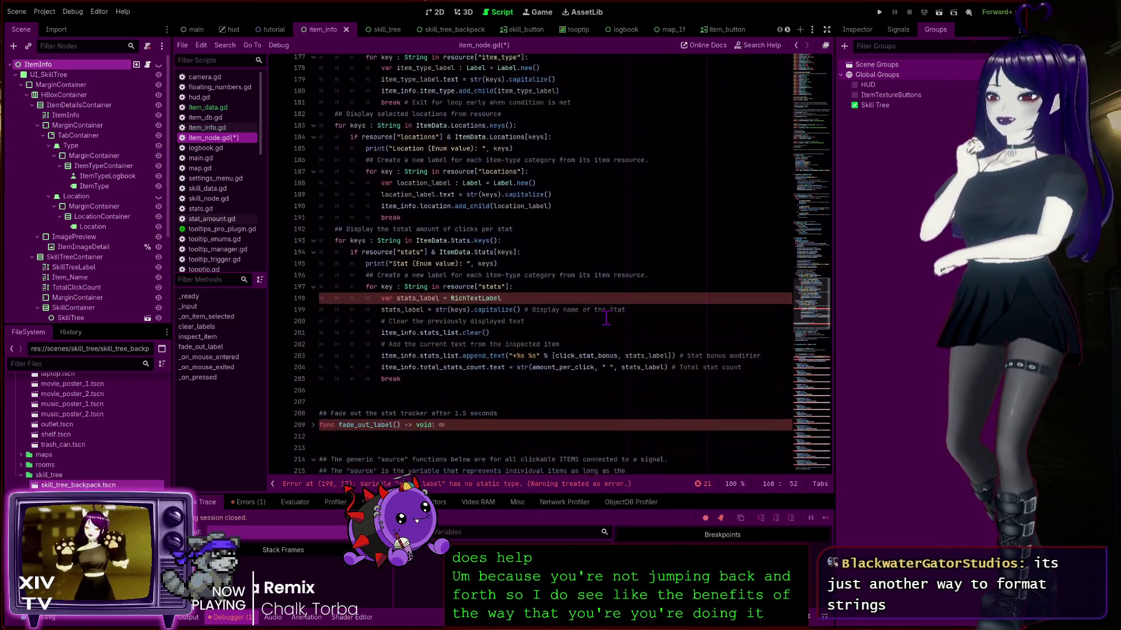
click(537, 202)
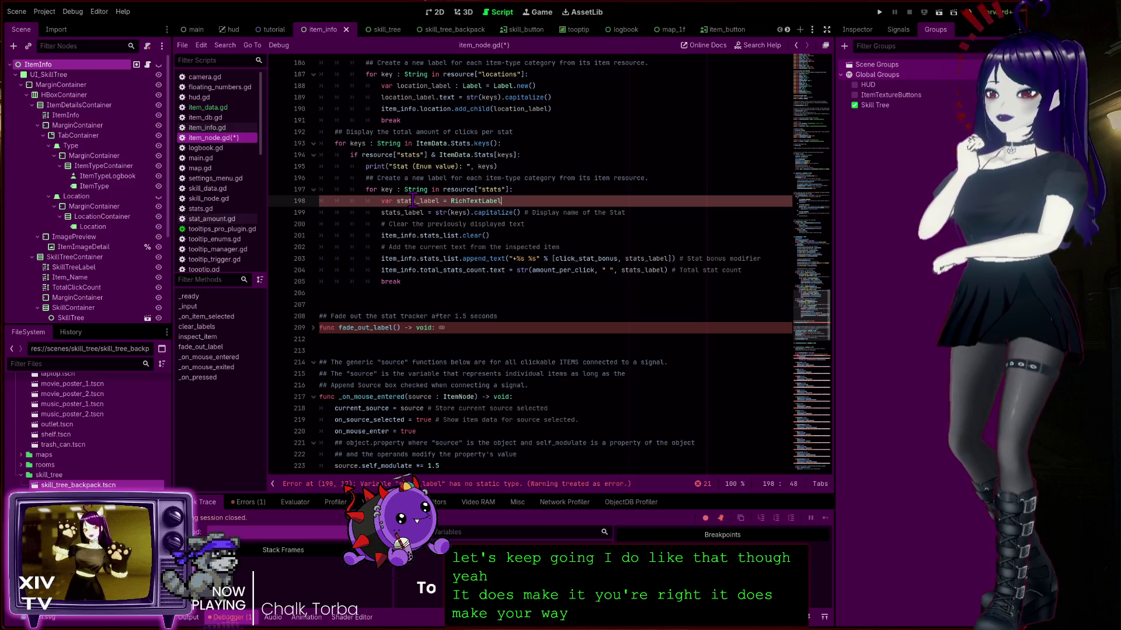
click(373, 488)
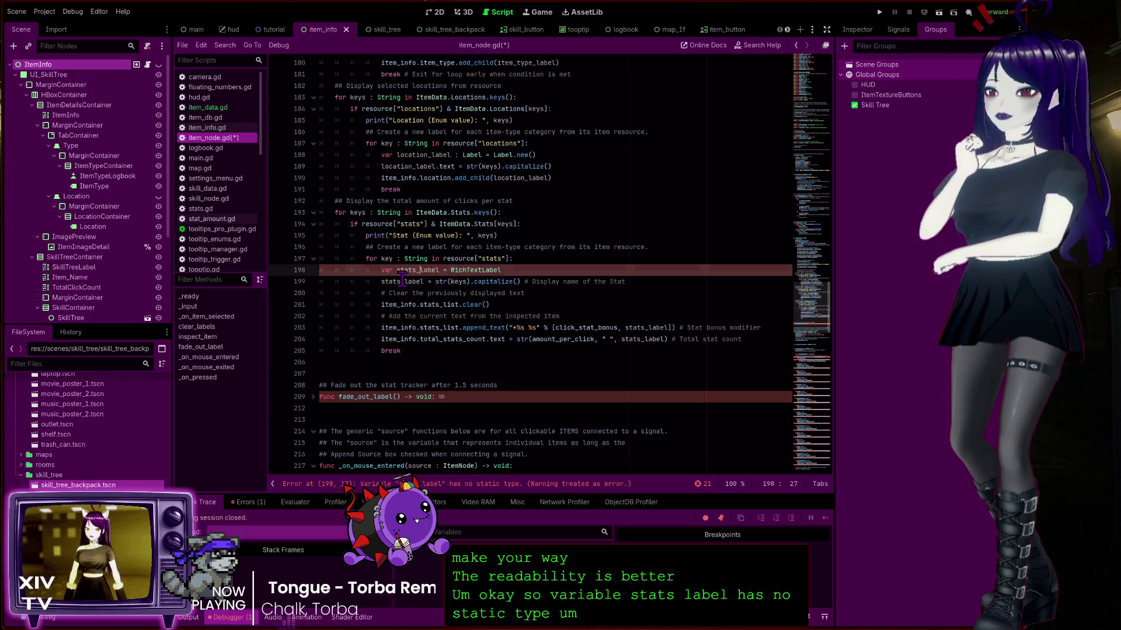
double_click(403, 281)
click(456, 283)
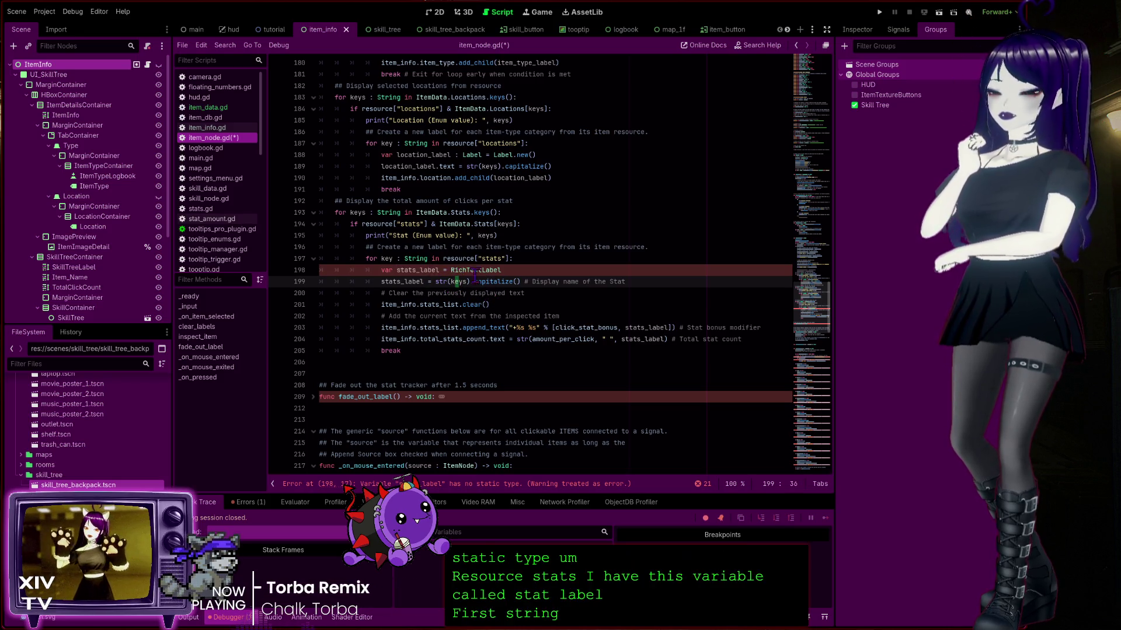
double_click(402, 305)
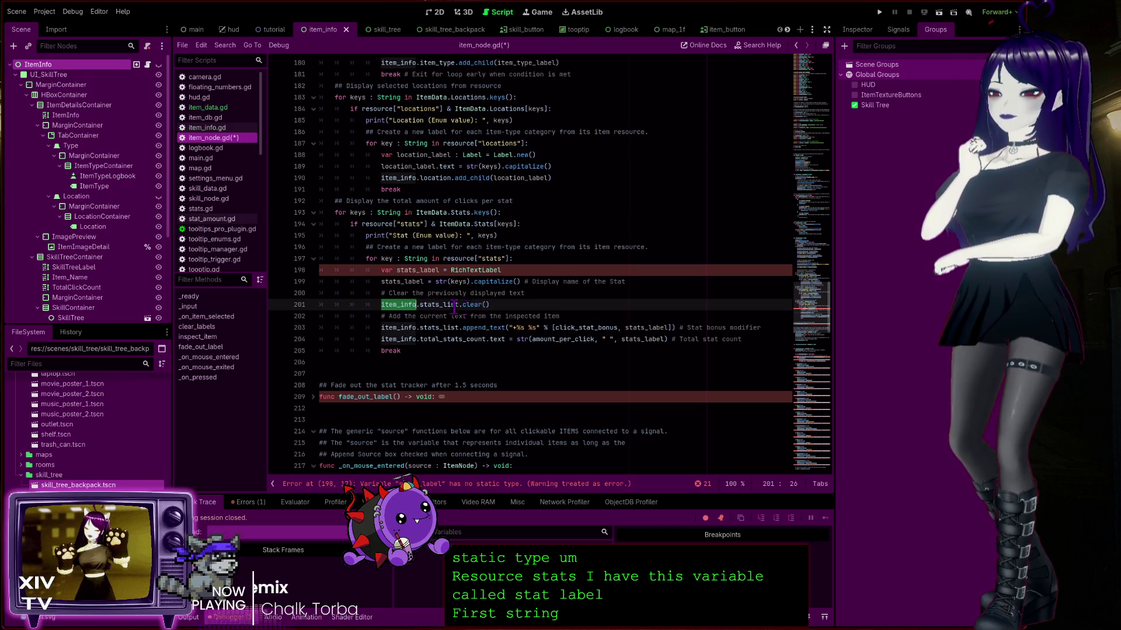
click(435, 304)
double_click(435, 305)
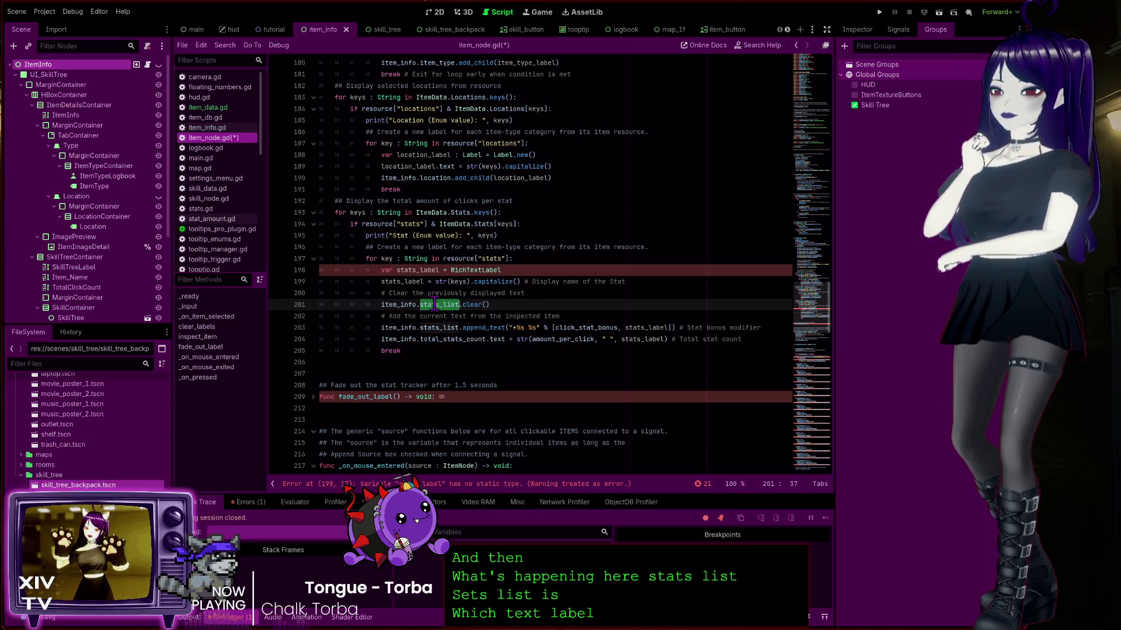
scroll(88, 303, down, 2)
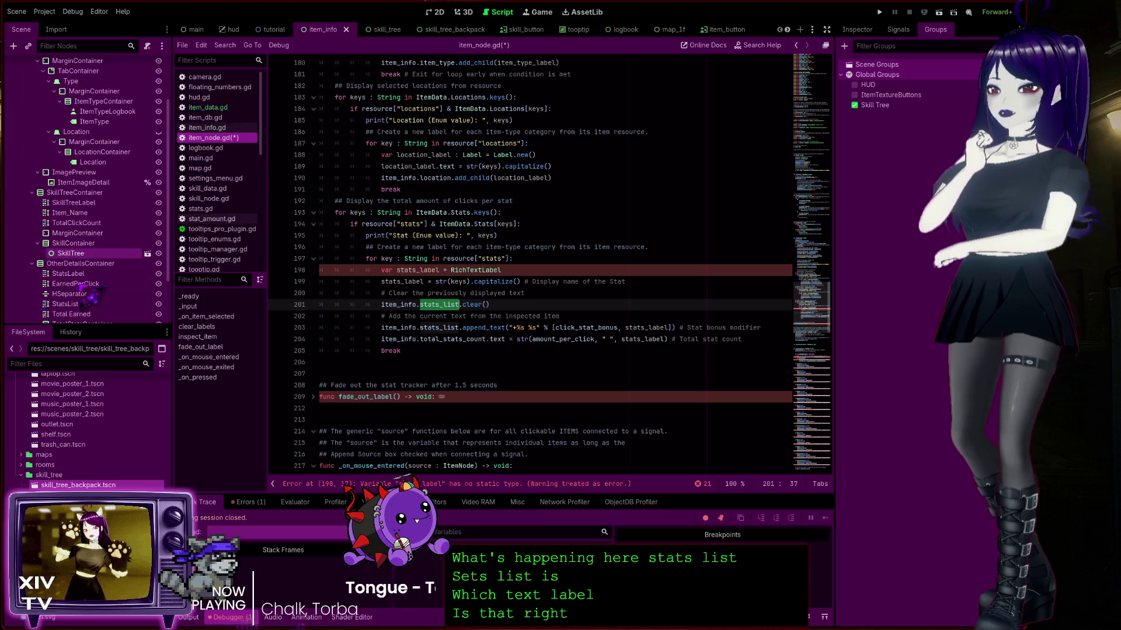
scroll(88, 285, down, 2)
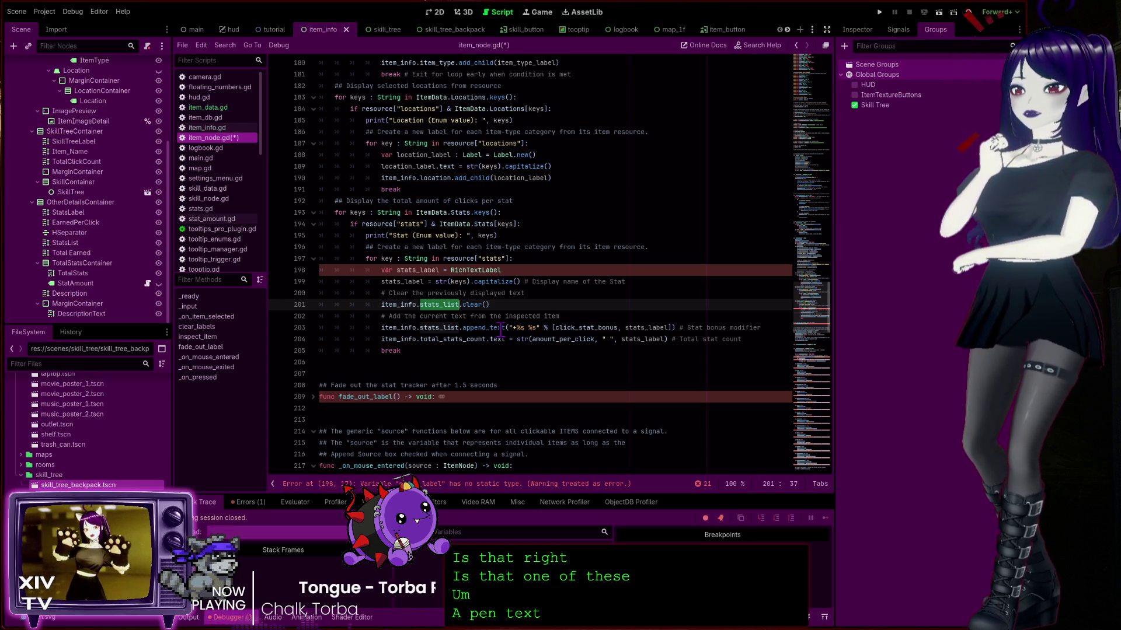
ctrl+click(501, 328)
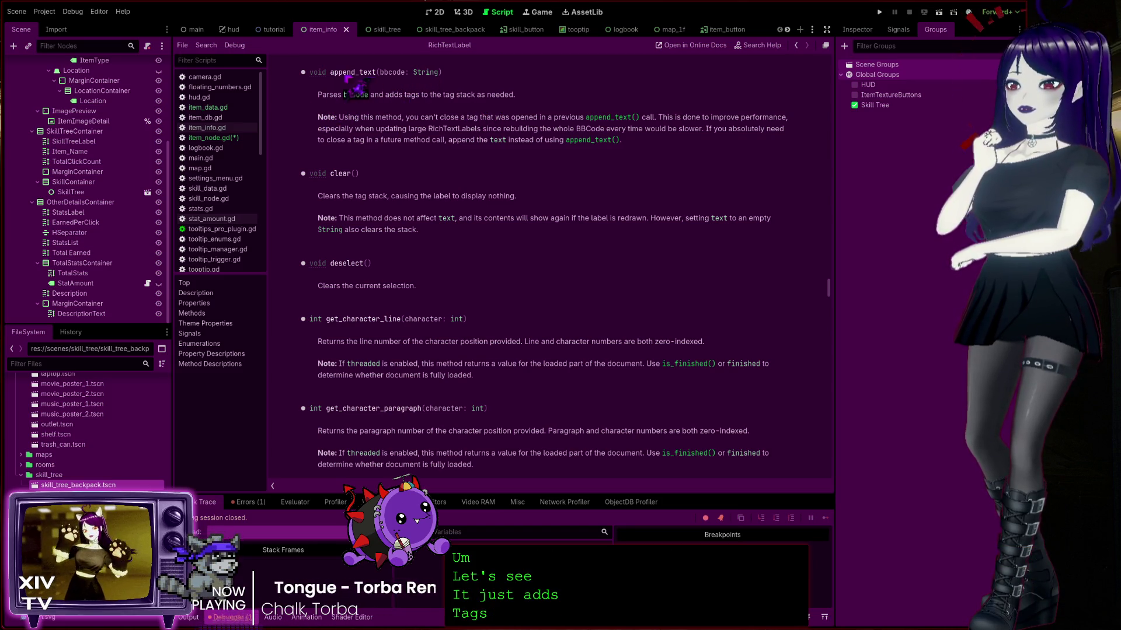
click(796, 46)
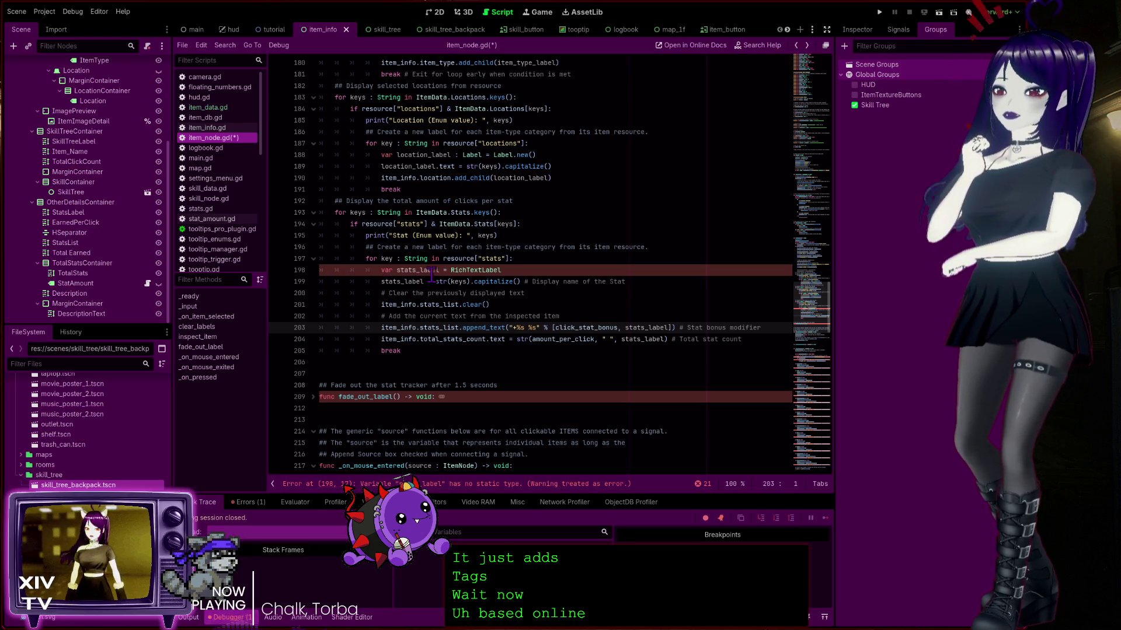
double_click(476, 270)
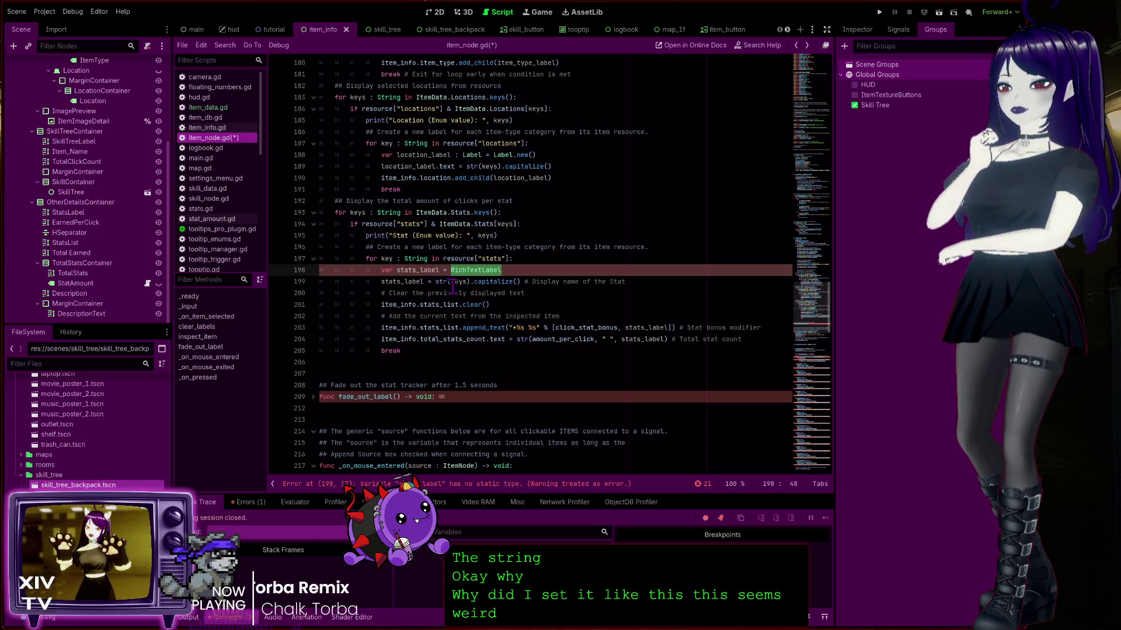
double_click(443, 283)
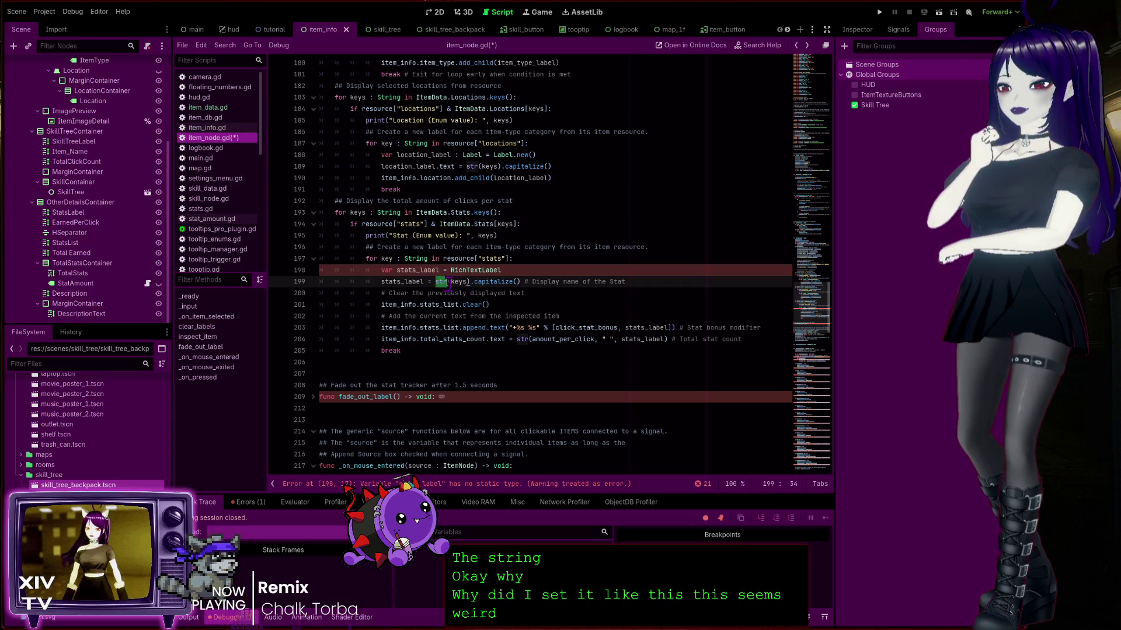
click(430, 282)
text(=)
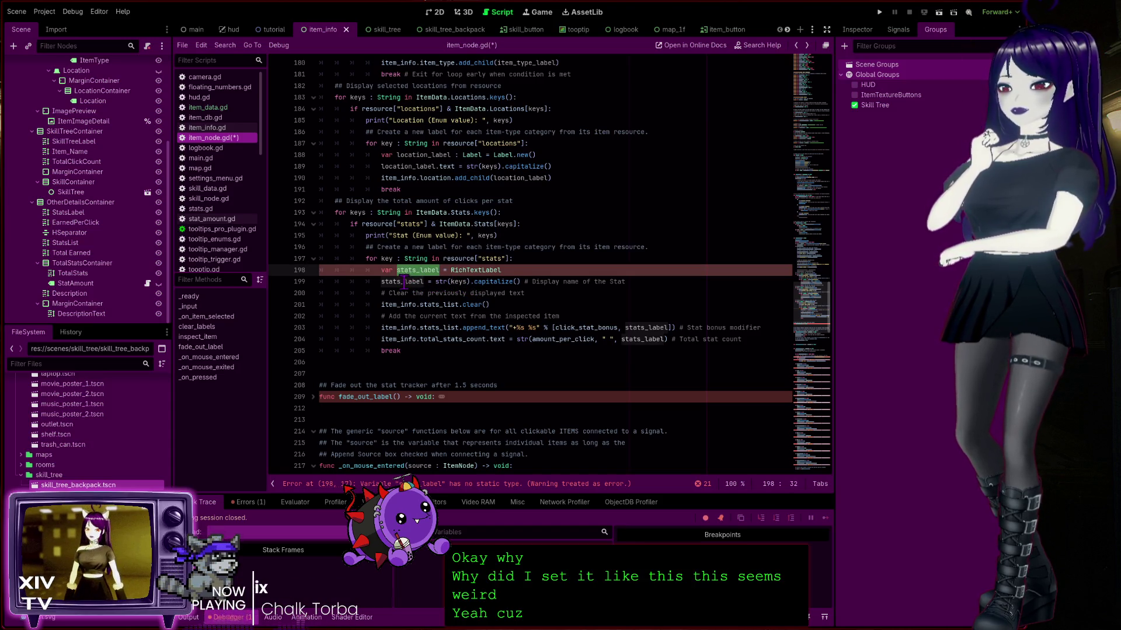
click(402, 288)
click(446, 284)
key(ctrl+Right)
key(ctrl+Right)
key(ctrl+Right)
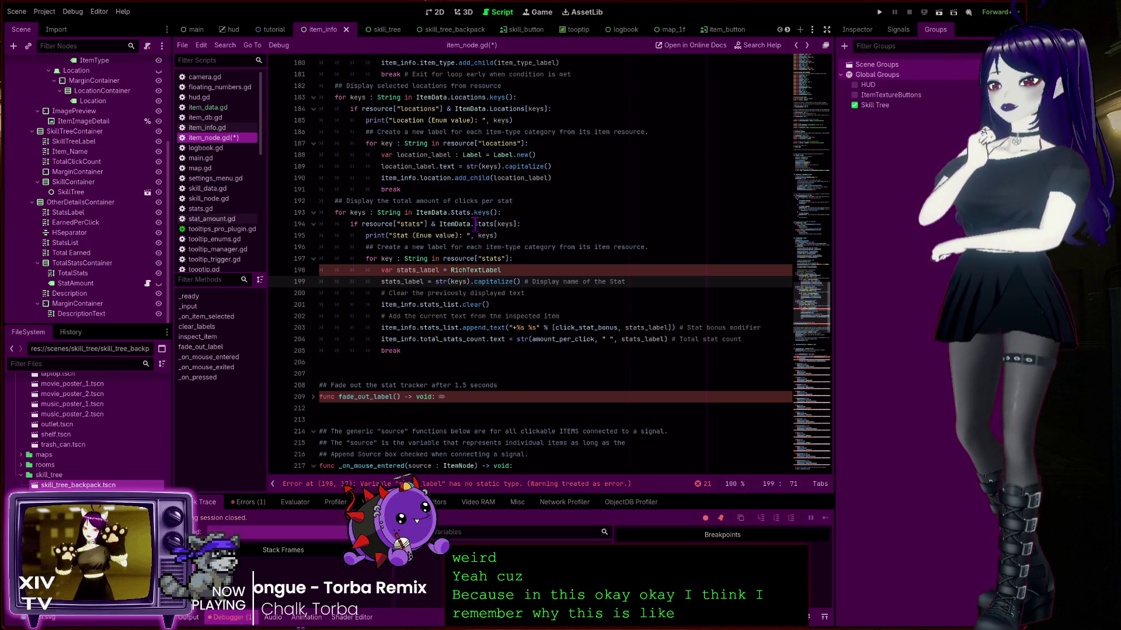
click(466, 224)
click(481, 224)
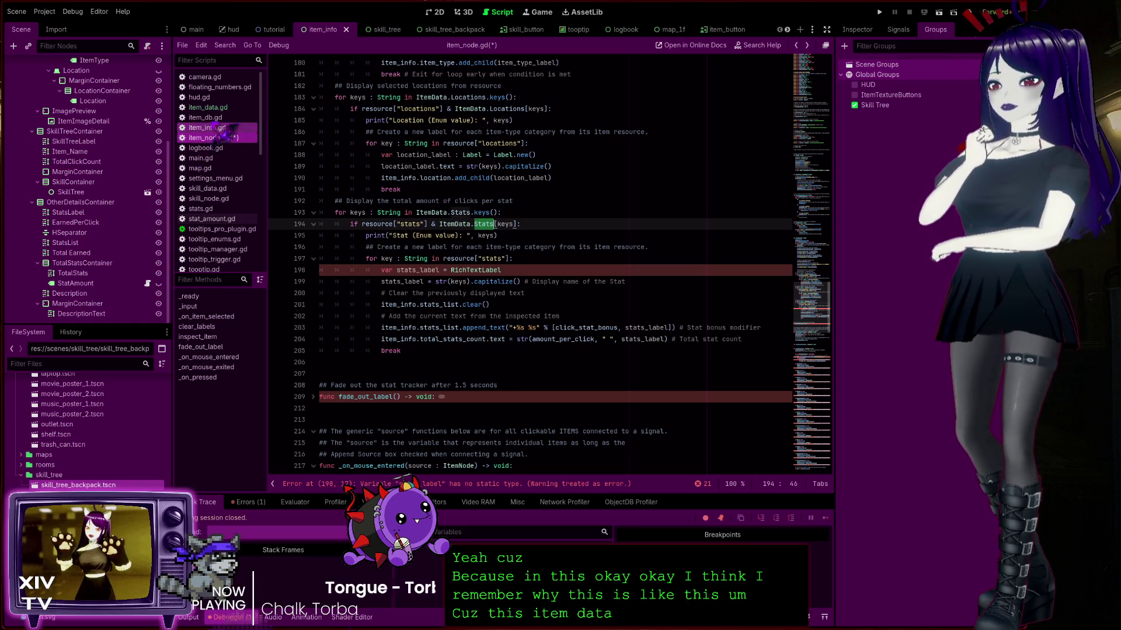
click(206, 107)
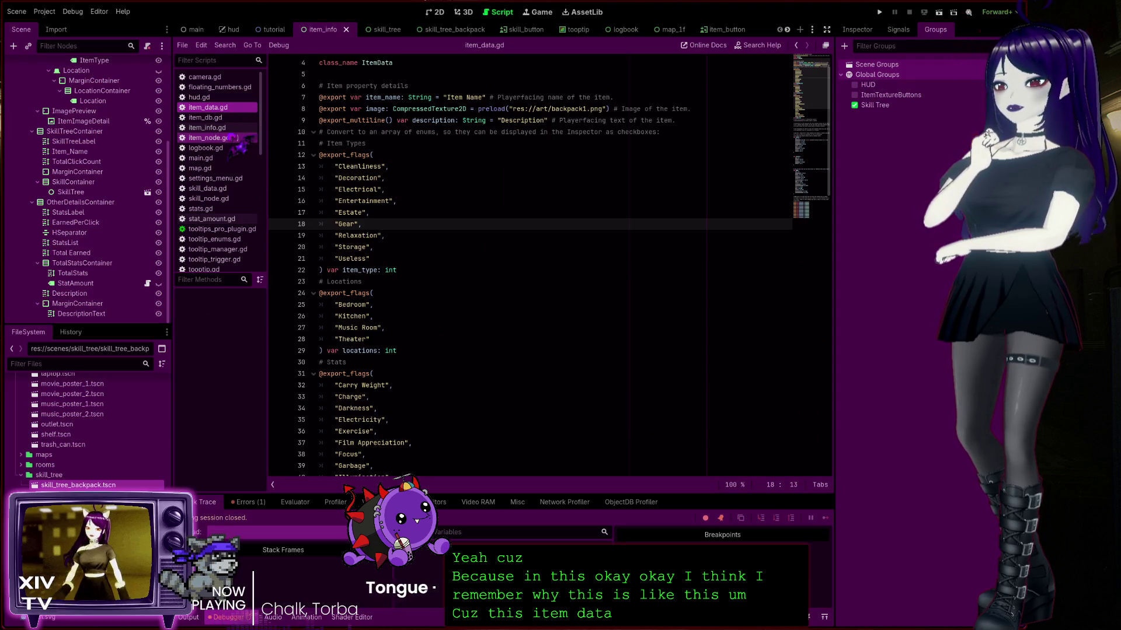
click(231, 137)
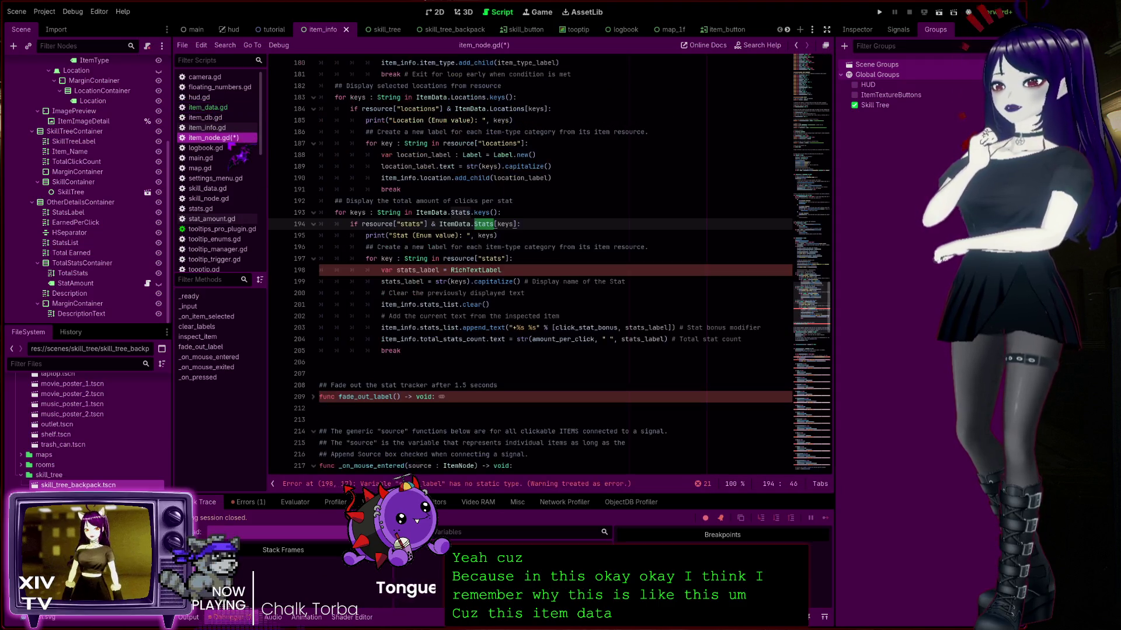
click(485, 270)
double_click(486, 270)
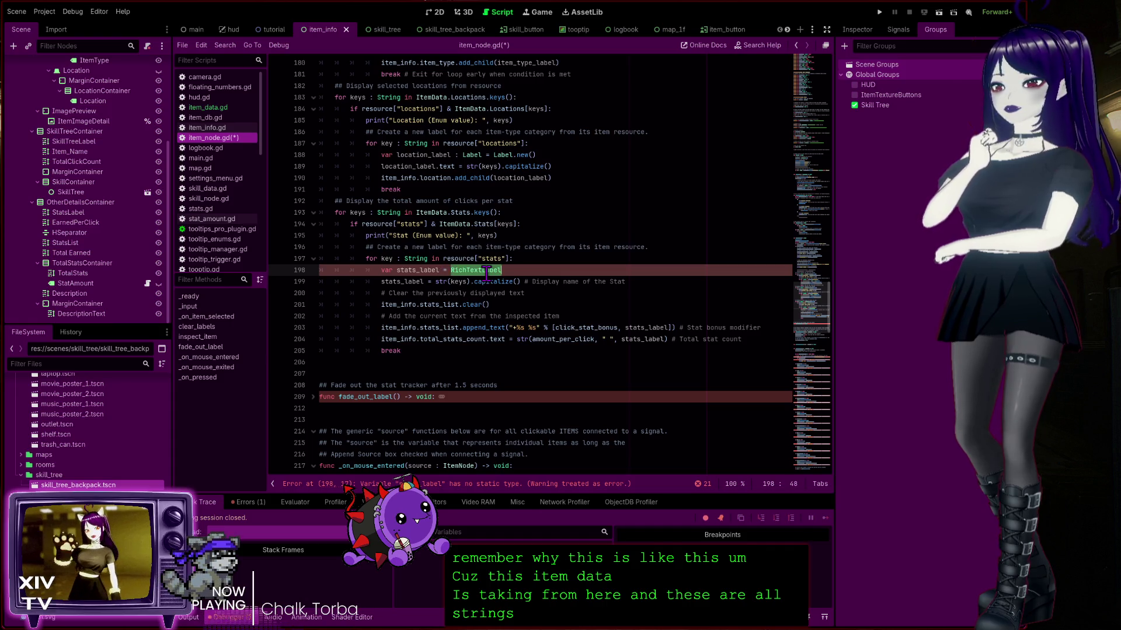
click(431, 327)
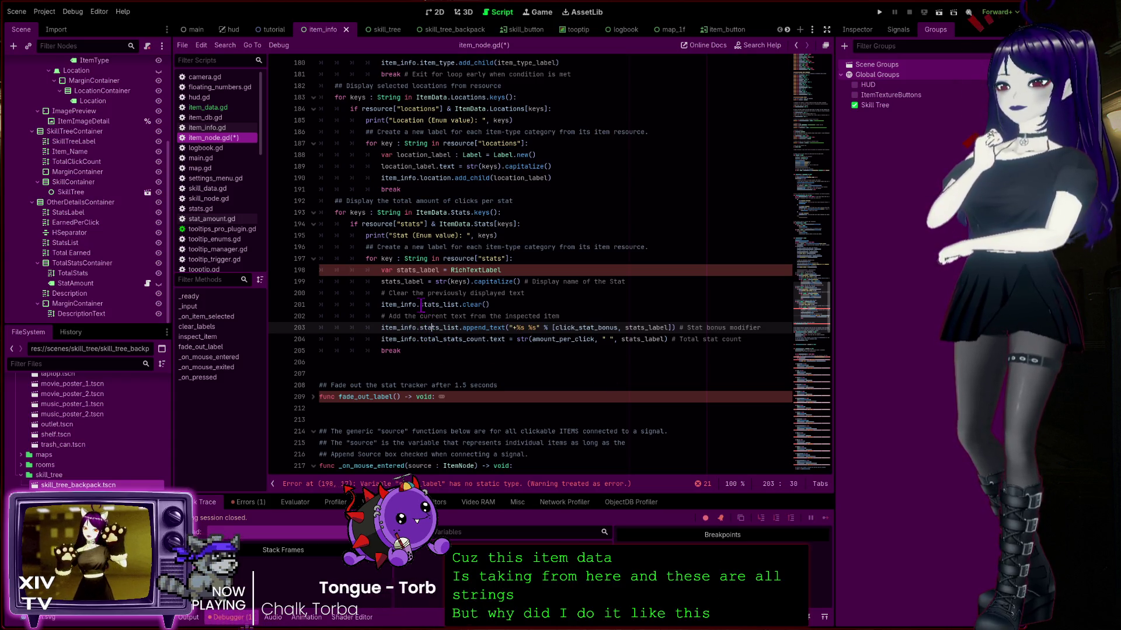
click(443, 270)
key(BackSpace)
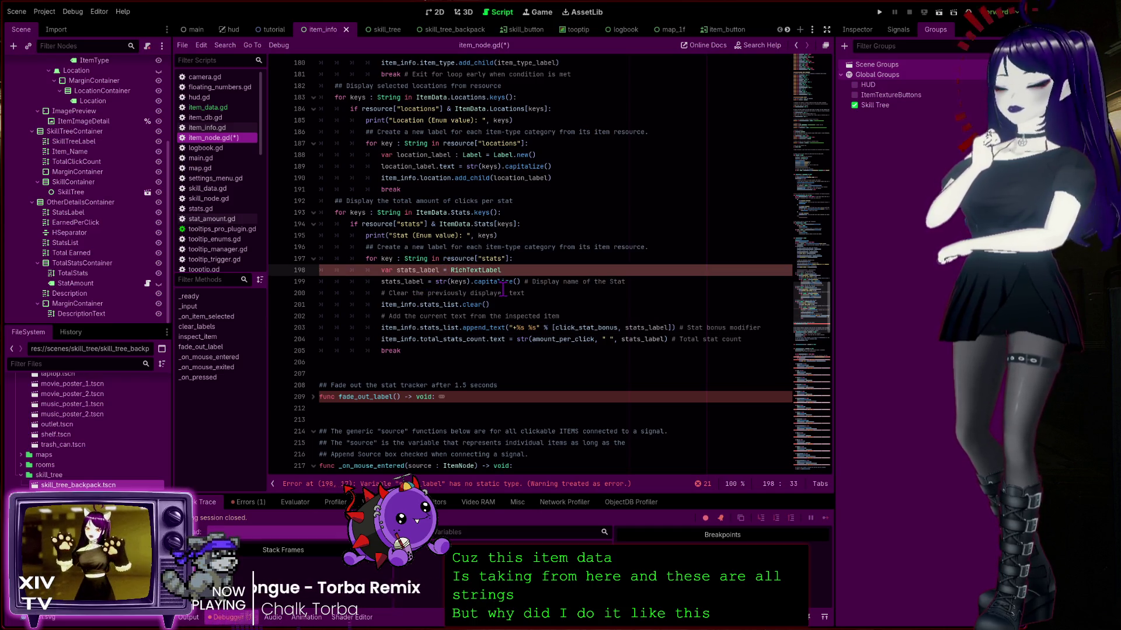
Type stats_label on line 198 as String and replace RichTextLabel with str(keys).capitalize()
text(String)
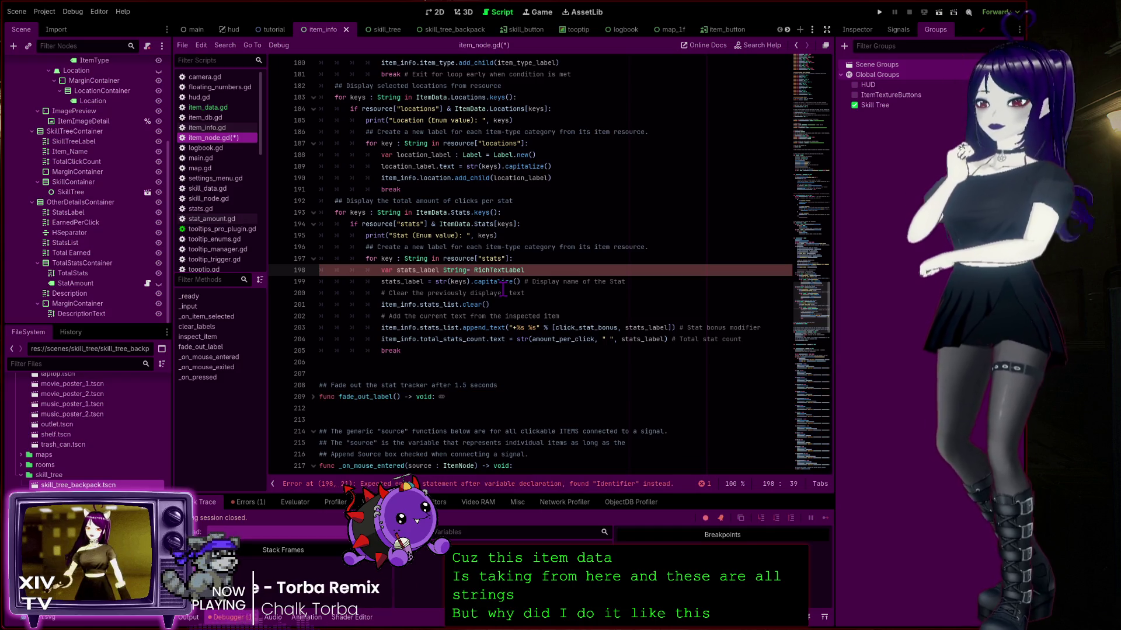
text(:)
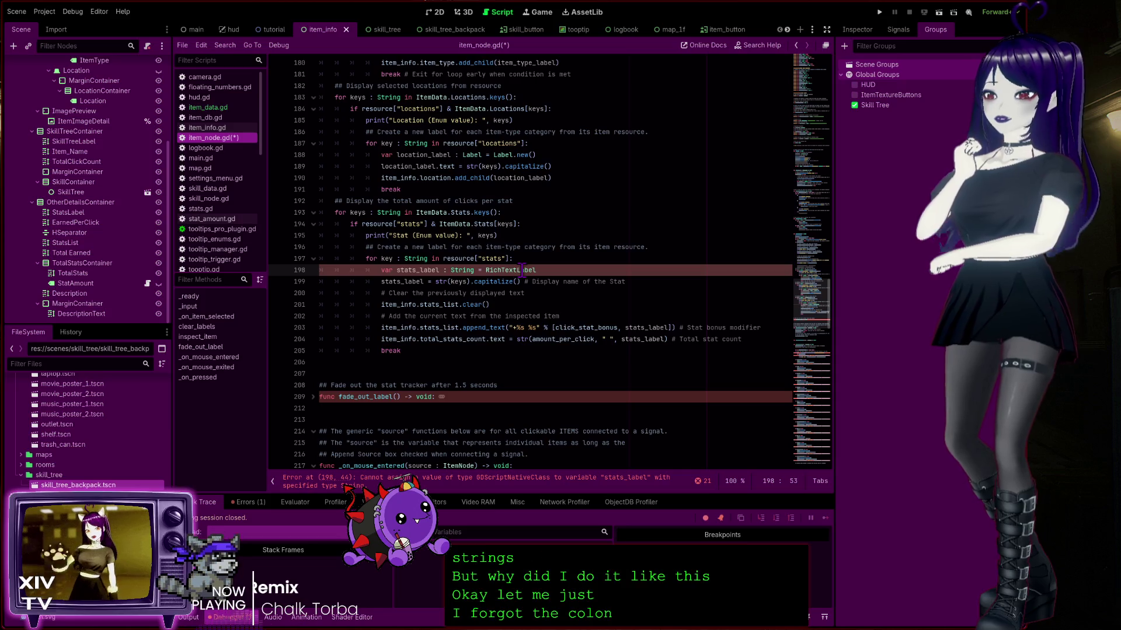
click(518, 271)
double_click(517, 271)
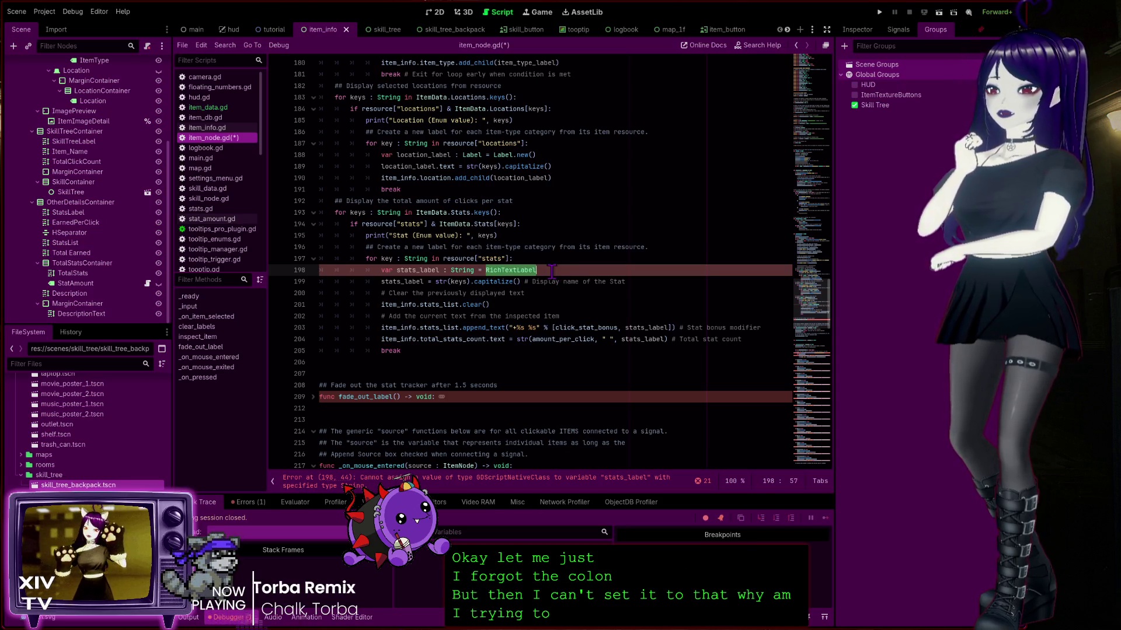
click(481, 269)
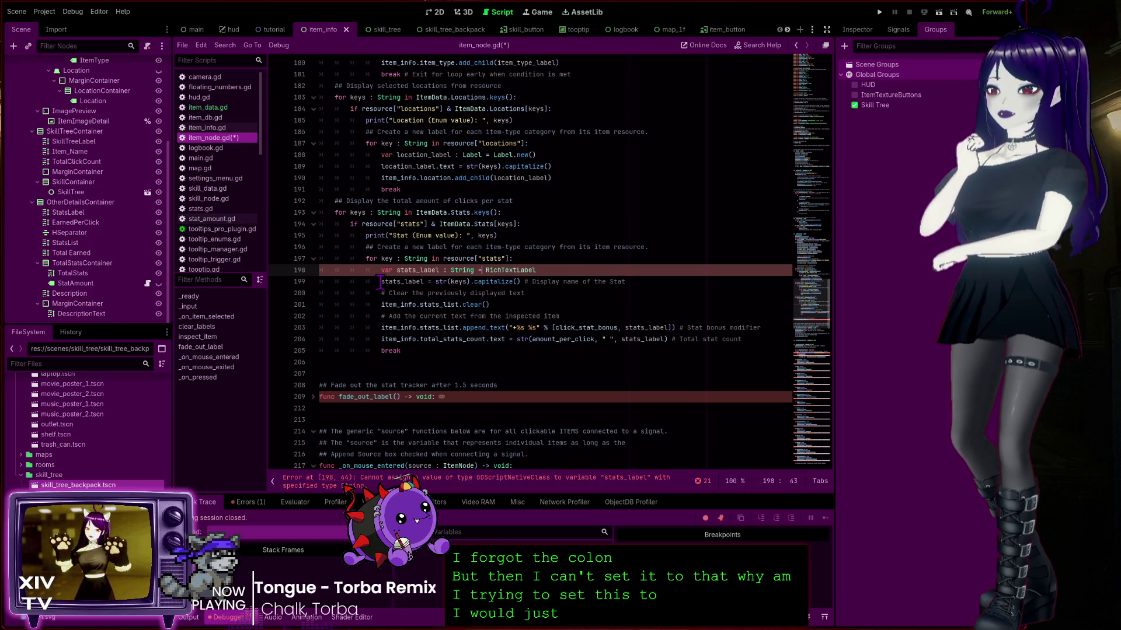
drag(437, 283, 639, 281)
key(ctrl+c)
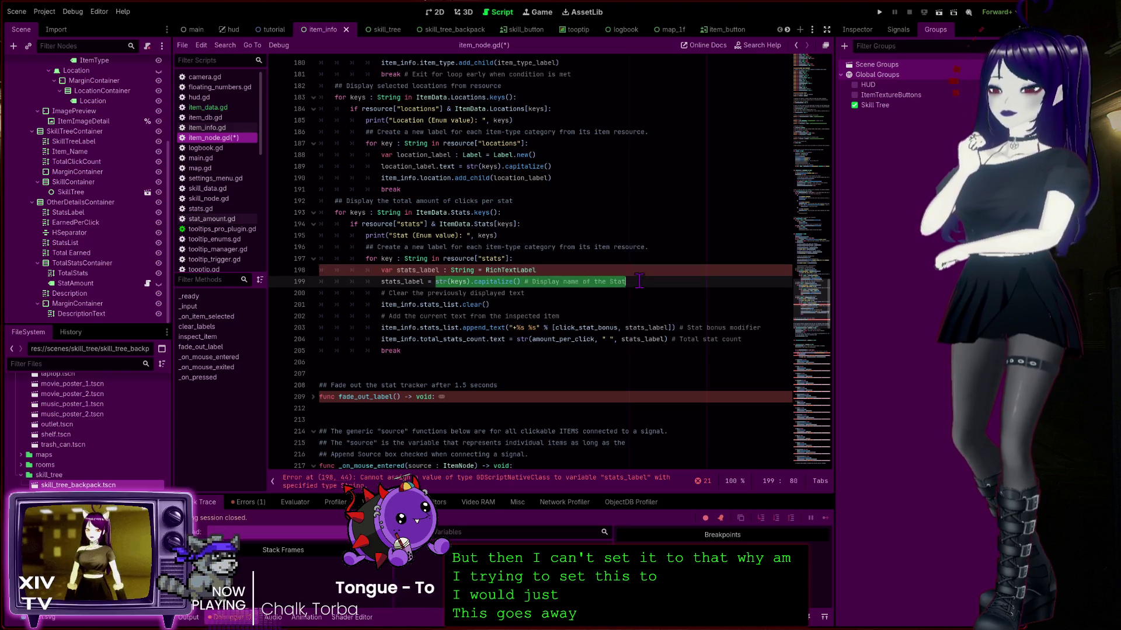
click(491, 269)
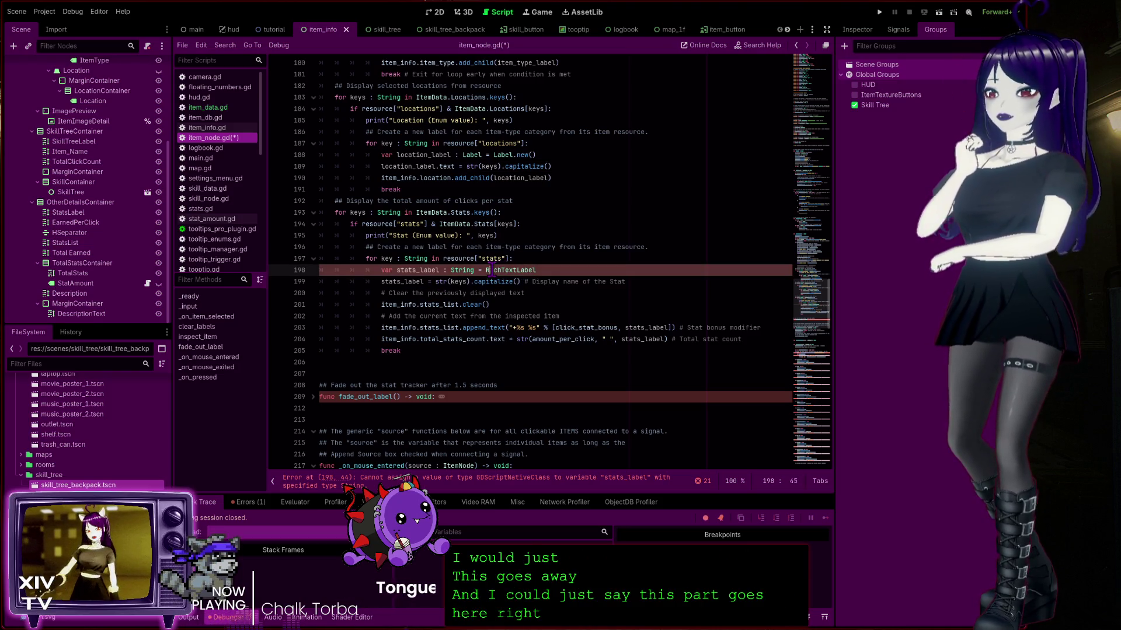
double_click(492, 269)
key(ctrl+v)
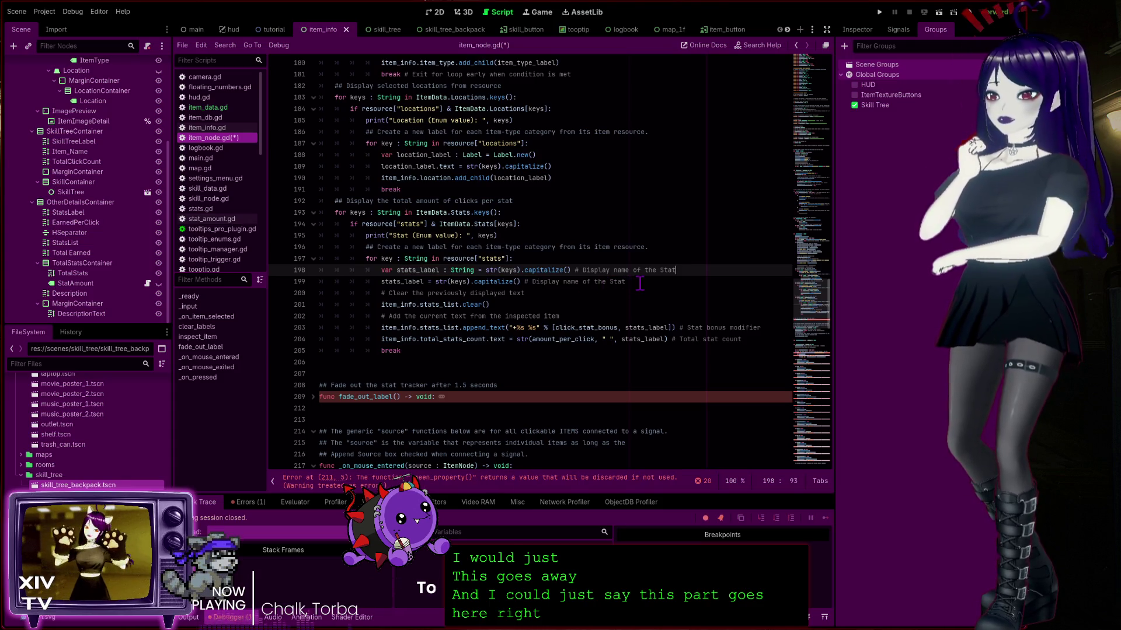
Comment out the old stats_label line 199 and check the new line 198 expression
click(640, 282)
key(ctrl+k)
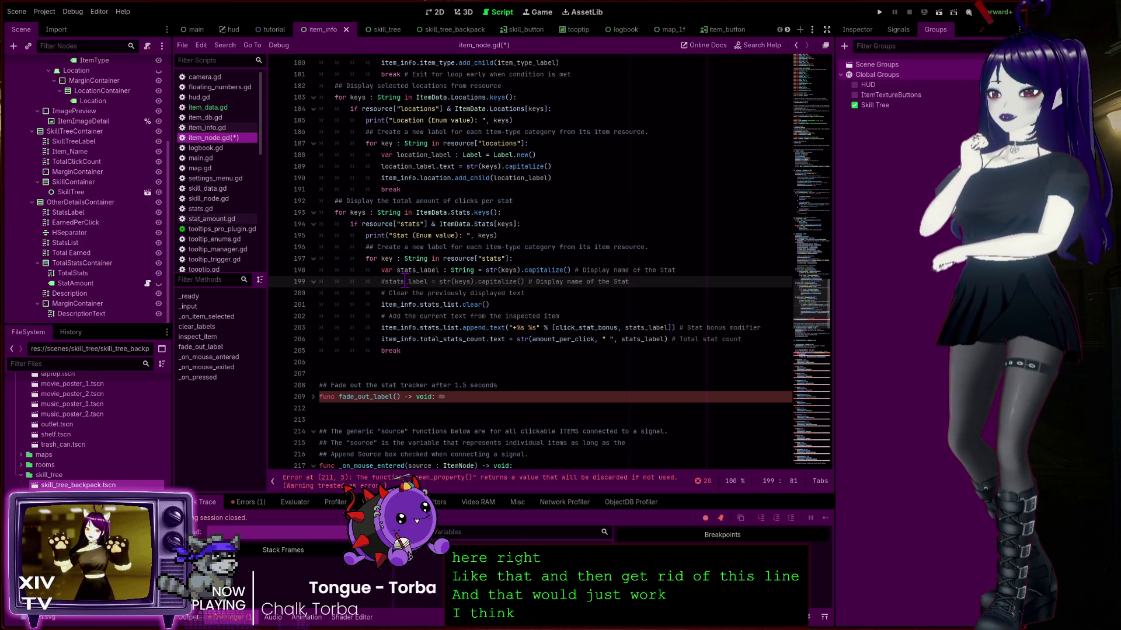
double_click(461, 269)
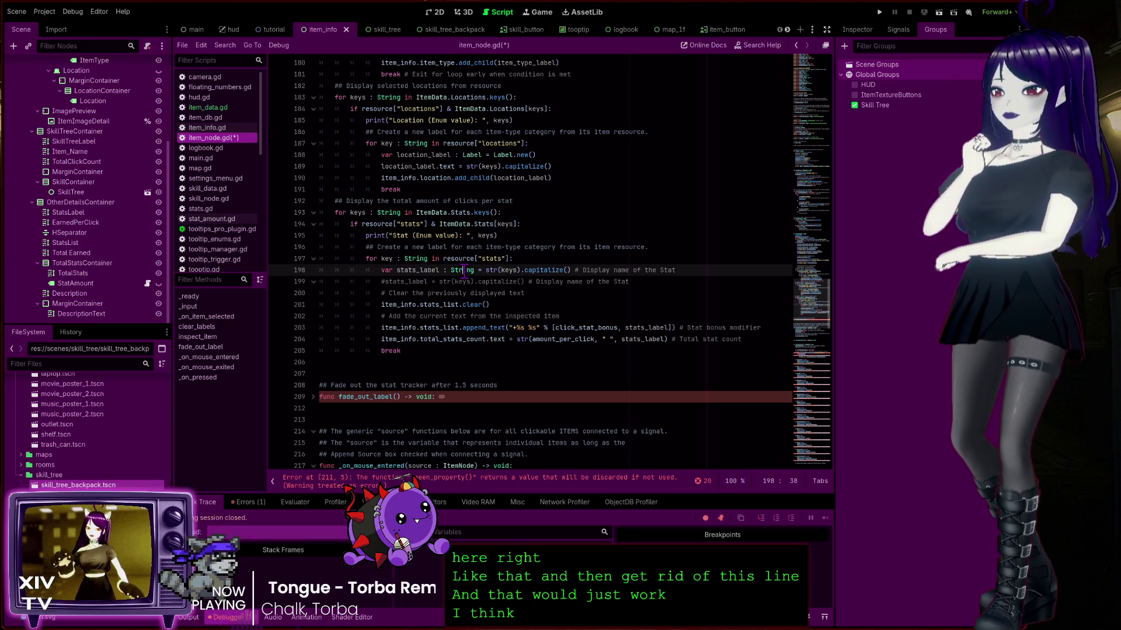
double_click(559, 270)
drag(485, 270, 571, 270)
click(418, 269)
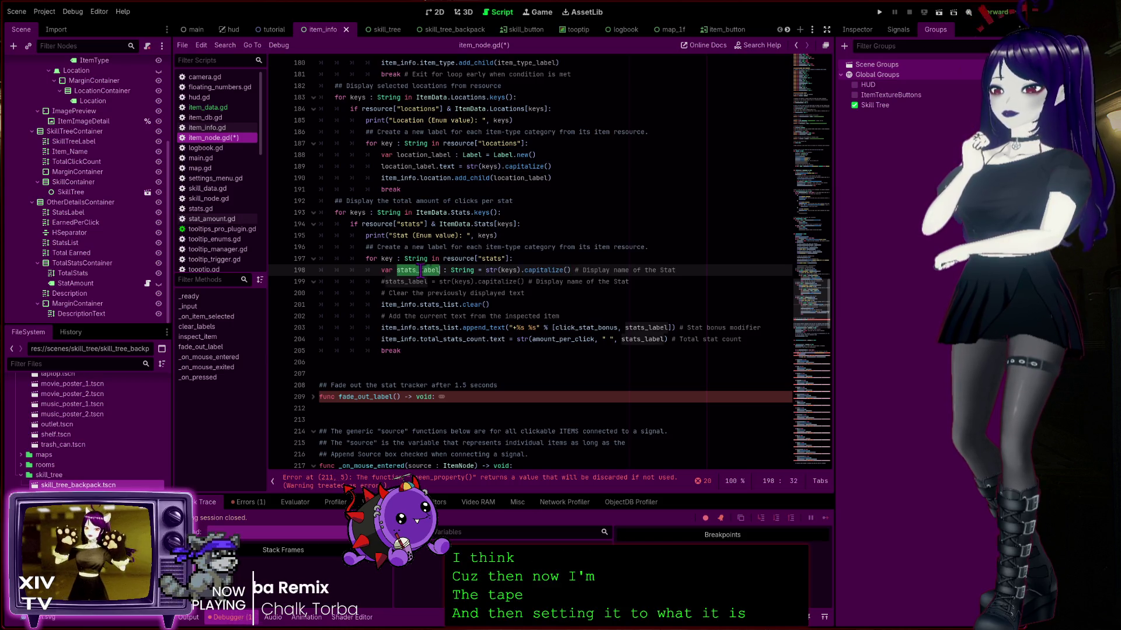
double_click(559, 269)
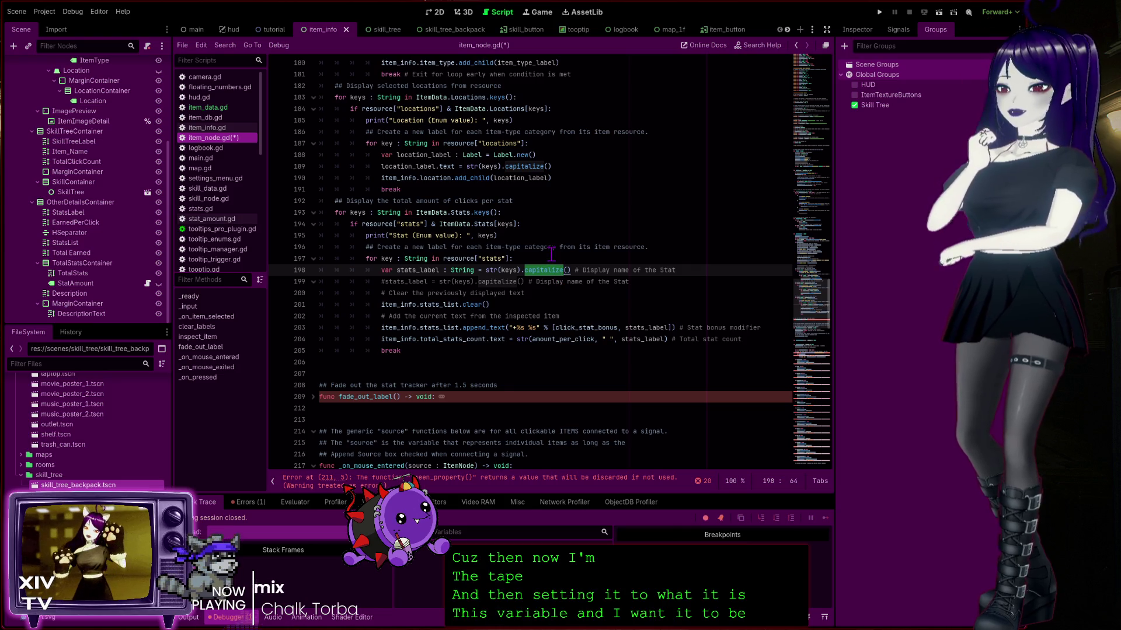
click(204, 108)
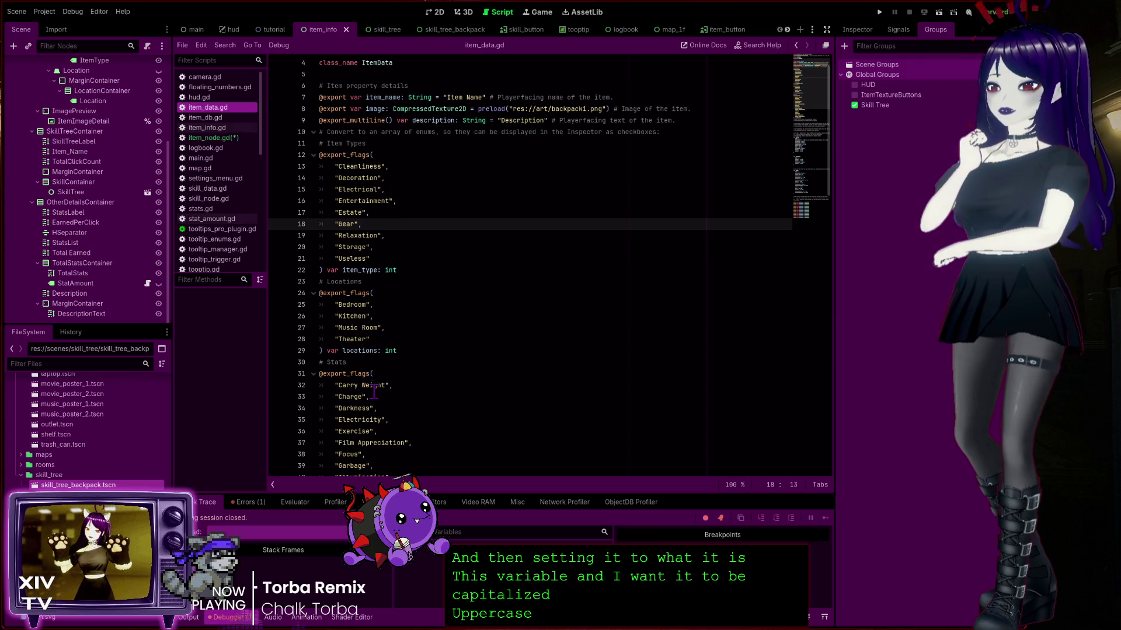
Review the NONE and CARRY_WEIGHT entries of the Stats enum in item_data.gd
scroll(374, 391, down, 15)
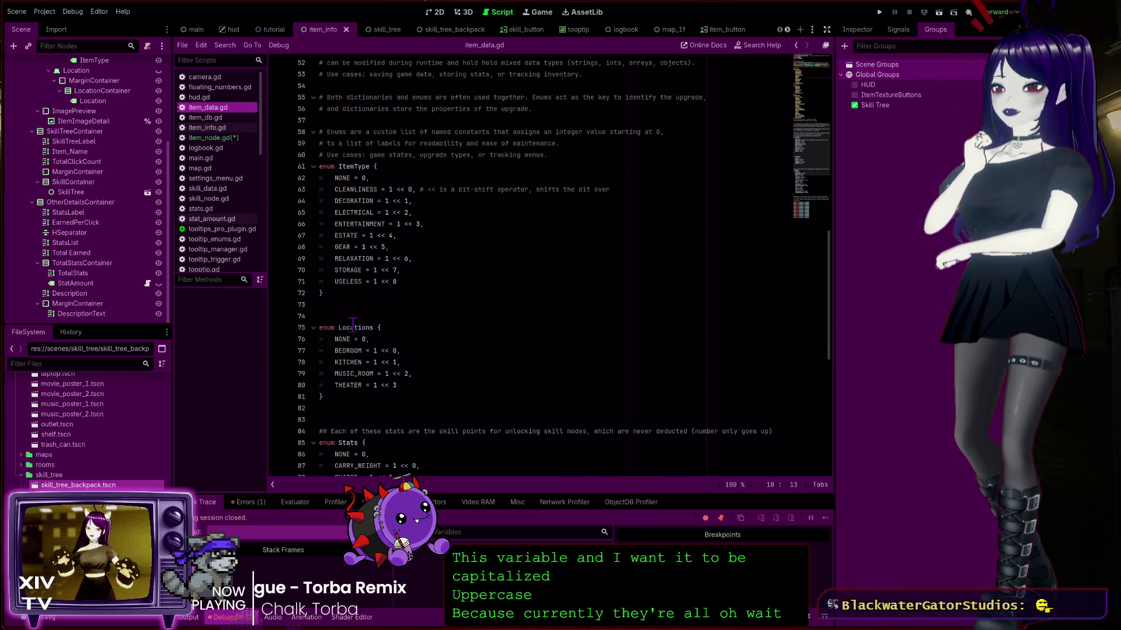
scroll(352, 323, down, 5)
click(347, 282)
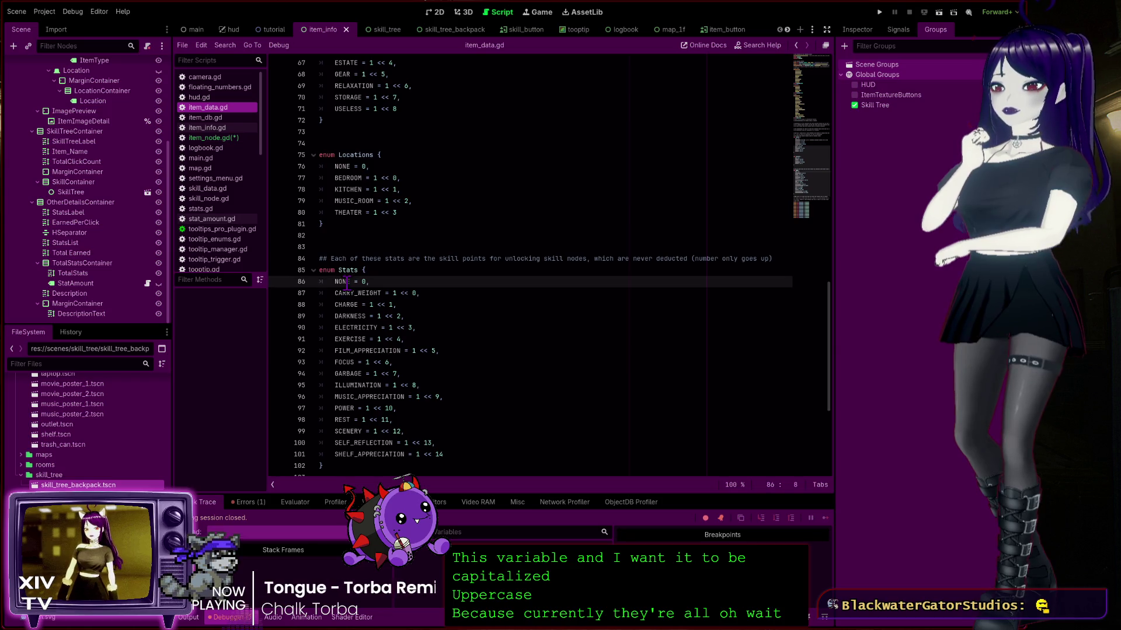
double_click(346, 282)
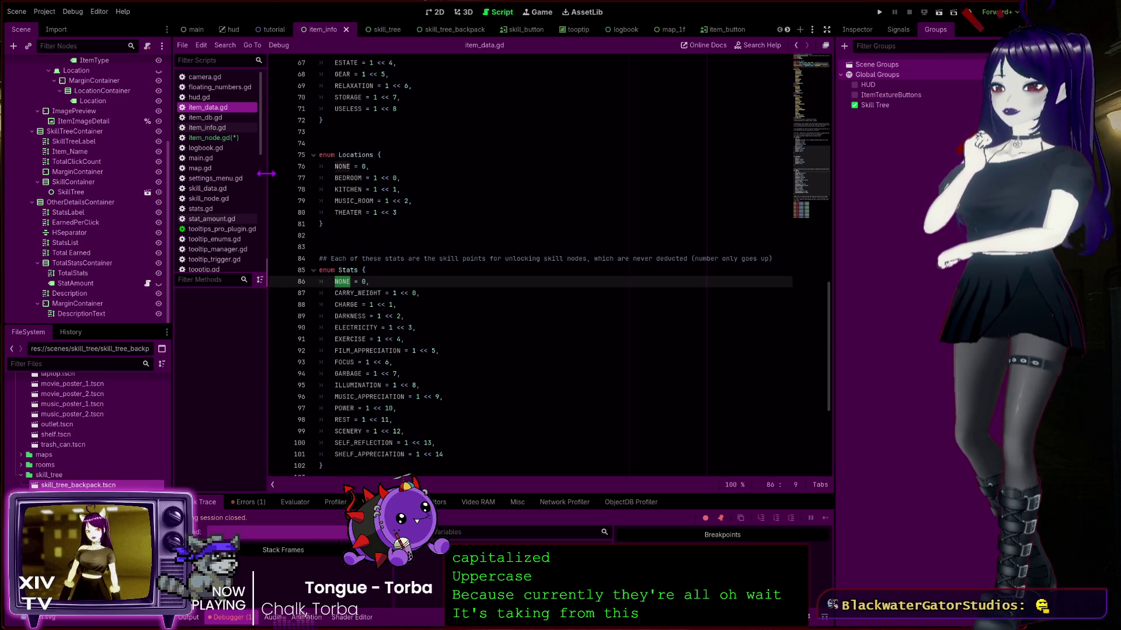
double_click(350, 293)
In item_node.gd, delete the commented stats_label line 199 and save the script
click(233, 138)
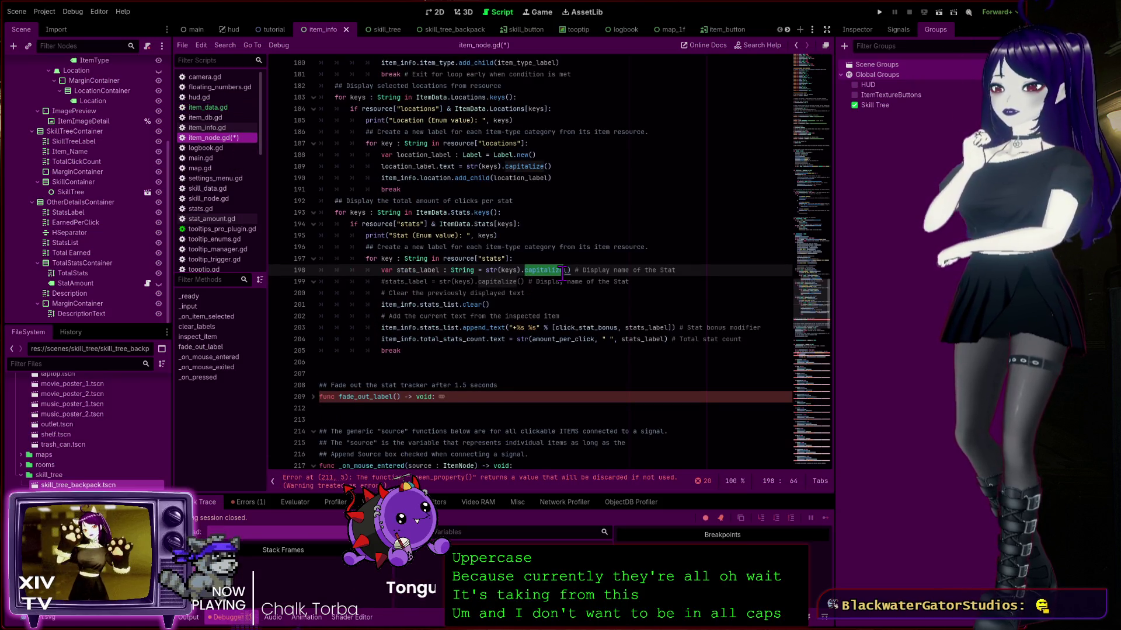
click(602, 272)
mouse_move(636, 282)
mouse_down()
mouse_move(677, 271)
mouse_move(319, 270)
mouse_up()
click(319, 281)
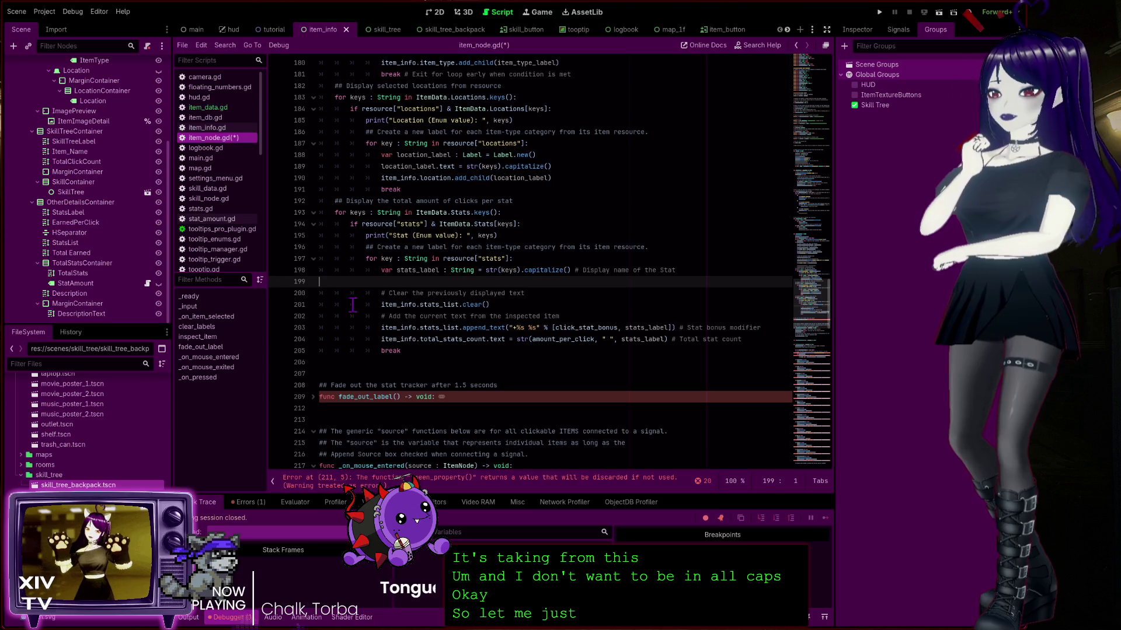
key(BackSpace)
key(ctrl+s)
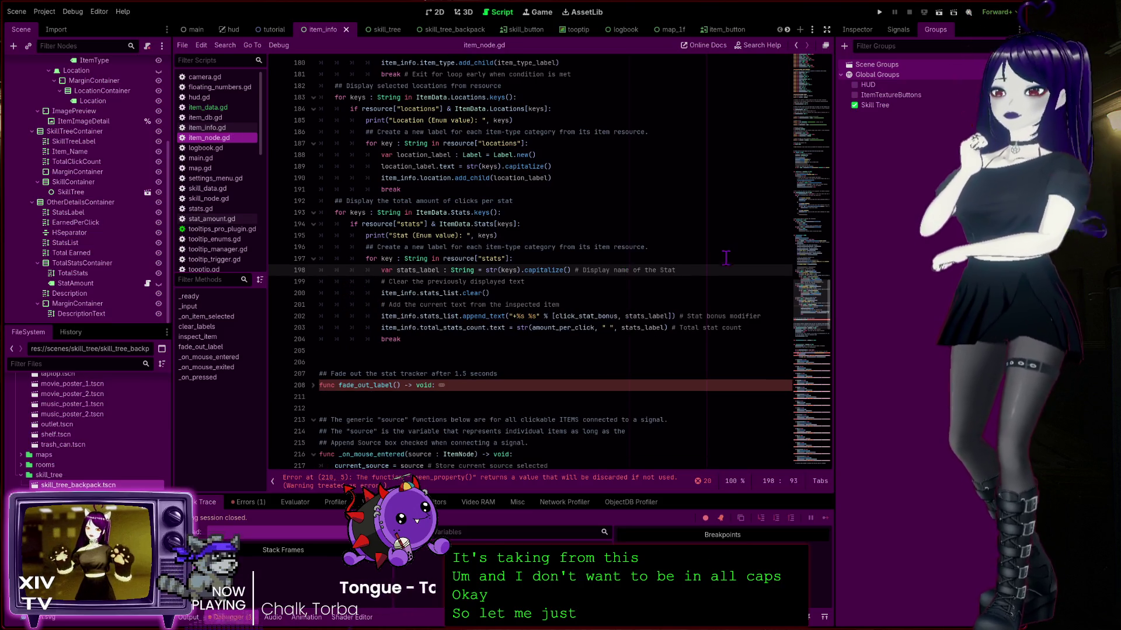
Unfold the fade_out_label function and inspect its tween_property call
key(Up)
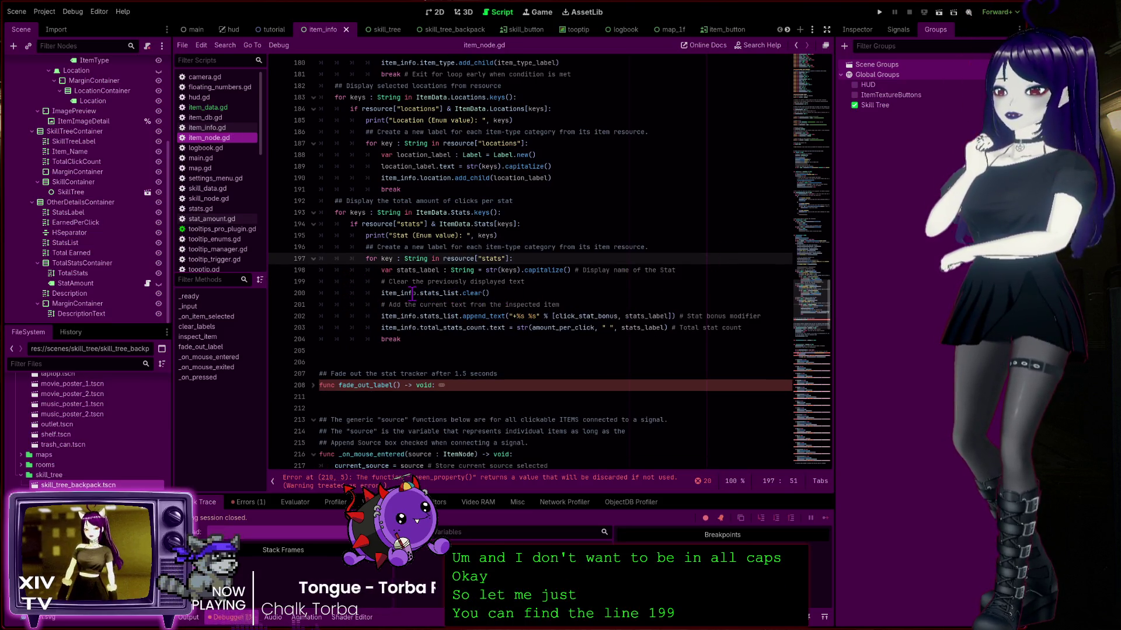
click(412, 293)
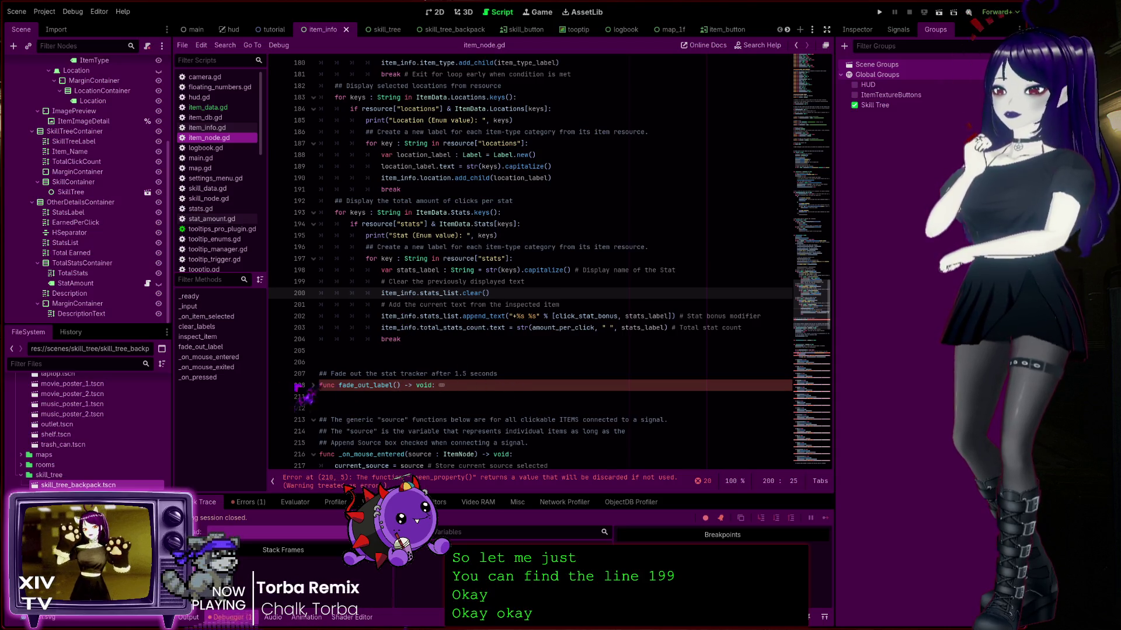
click(313, 386)
scroll(386, 362, down, 4)
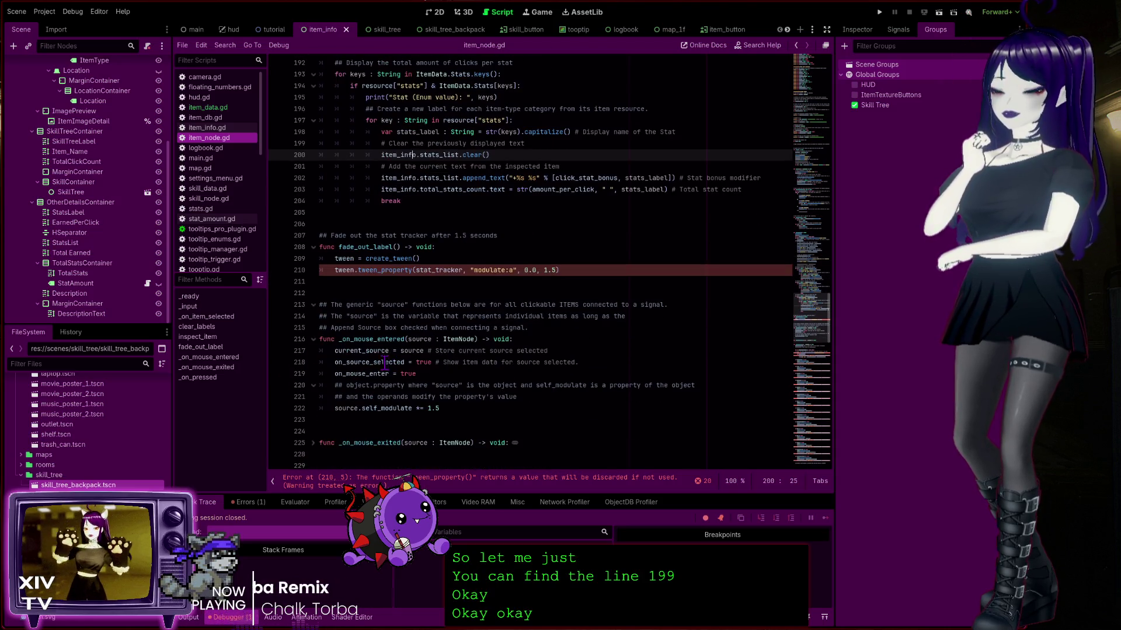
click(377, 271)
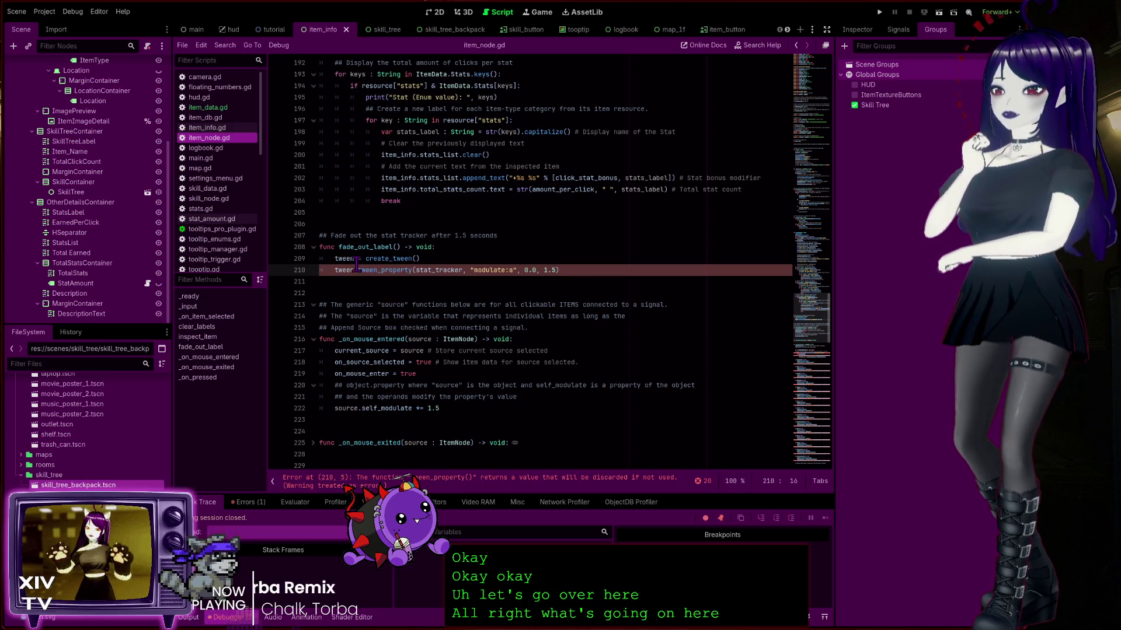
ctrl+click(375, 270)
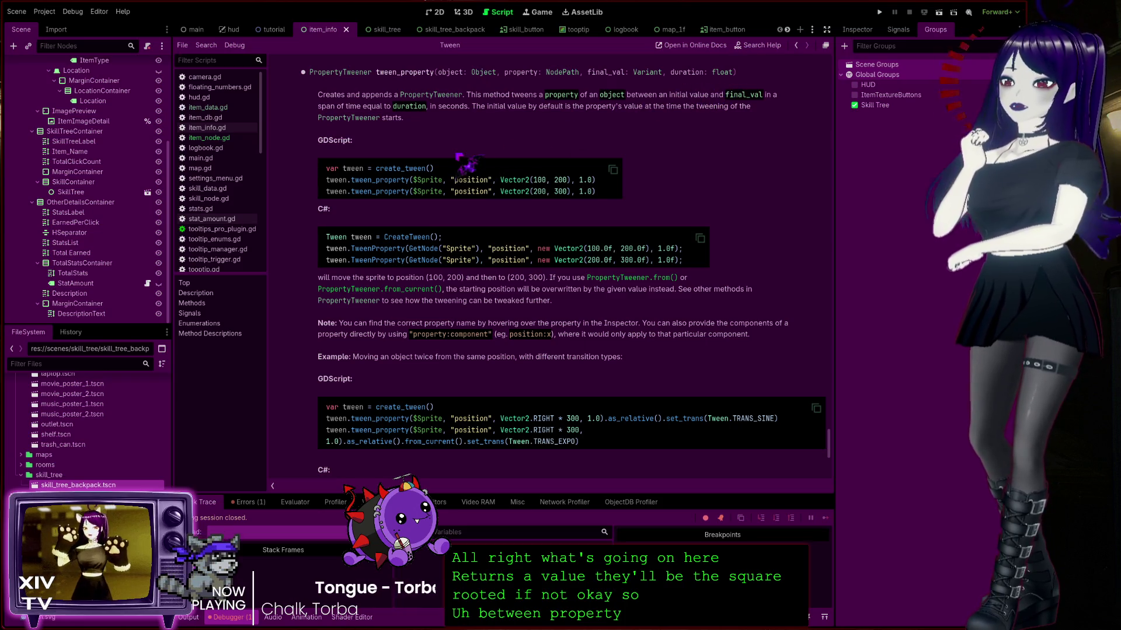
scroll(525, 170, down, 5)
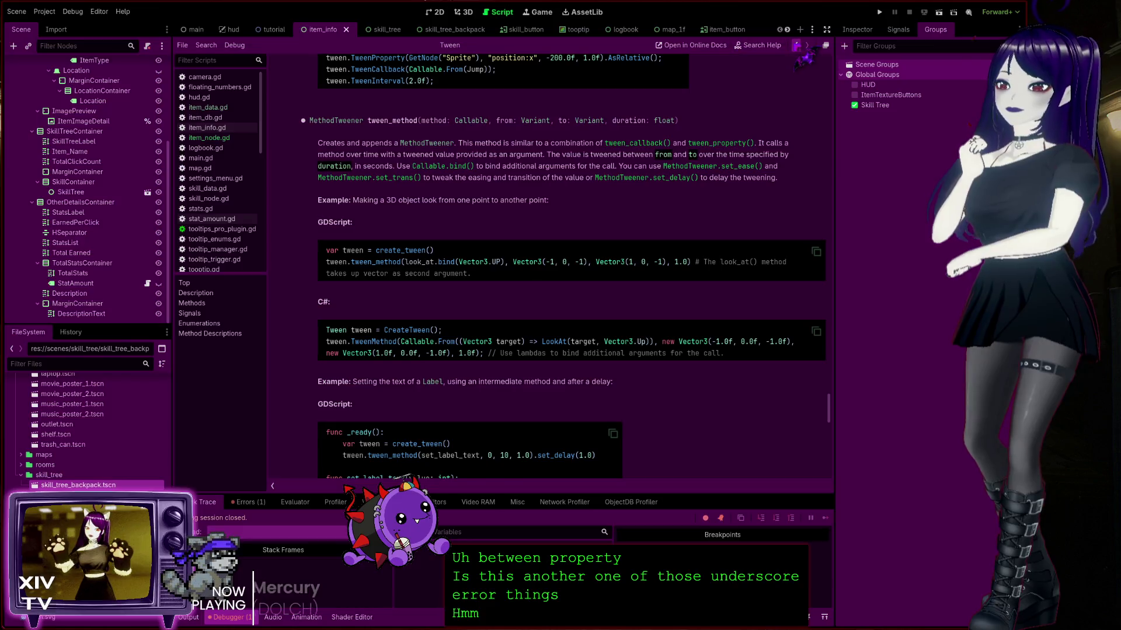
key(alt+Left)
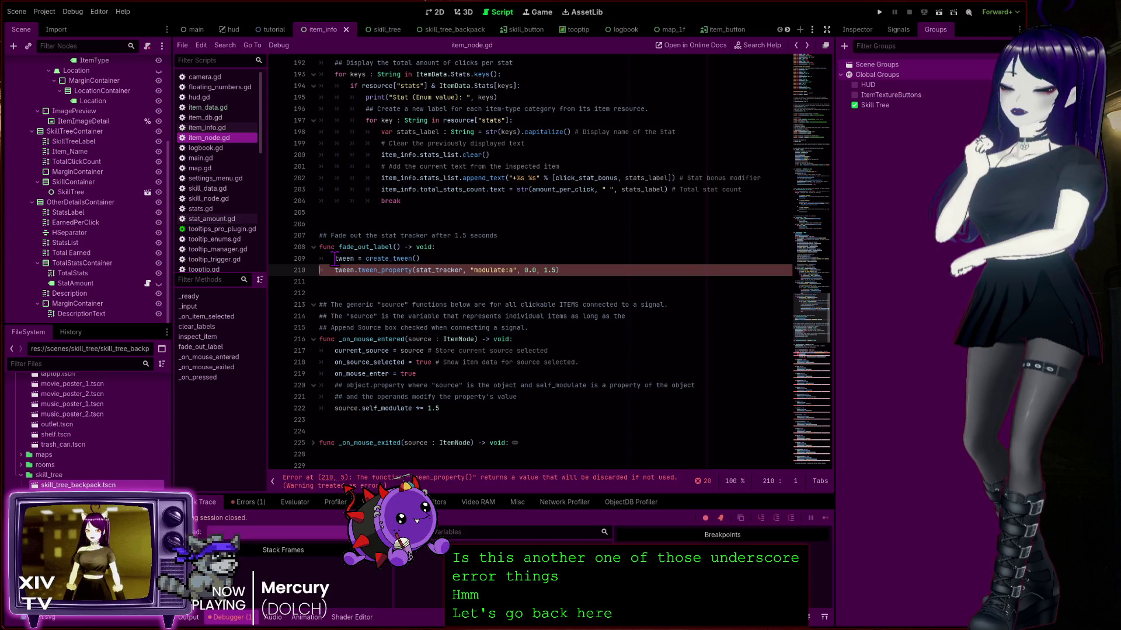
click(477, 235)
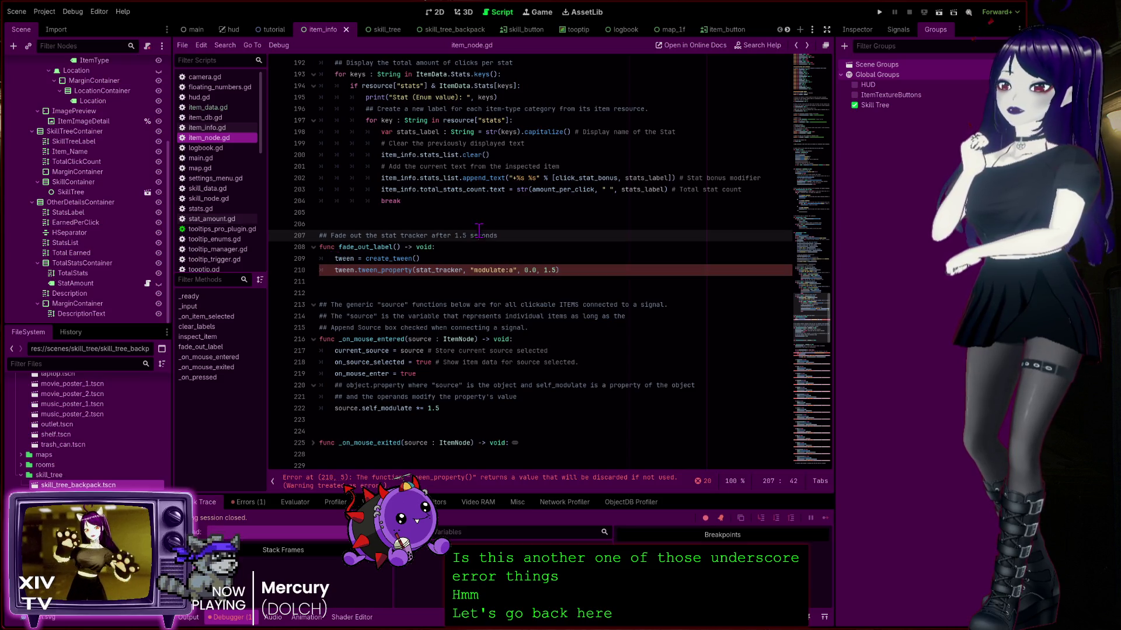
click(407, 272)
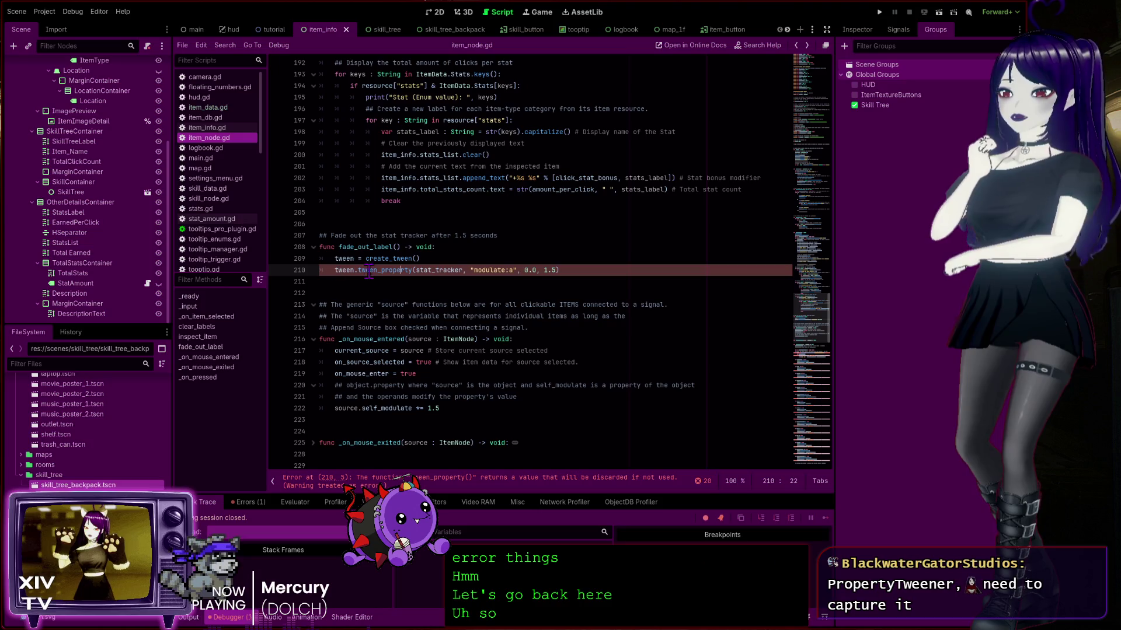
click(335, 270)
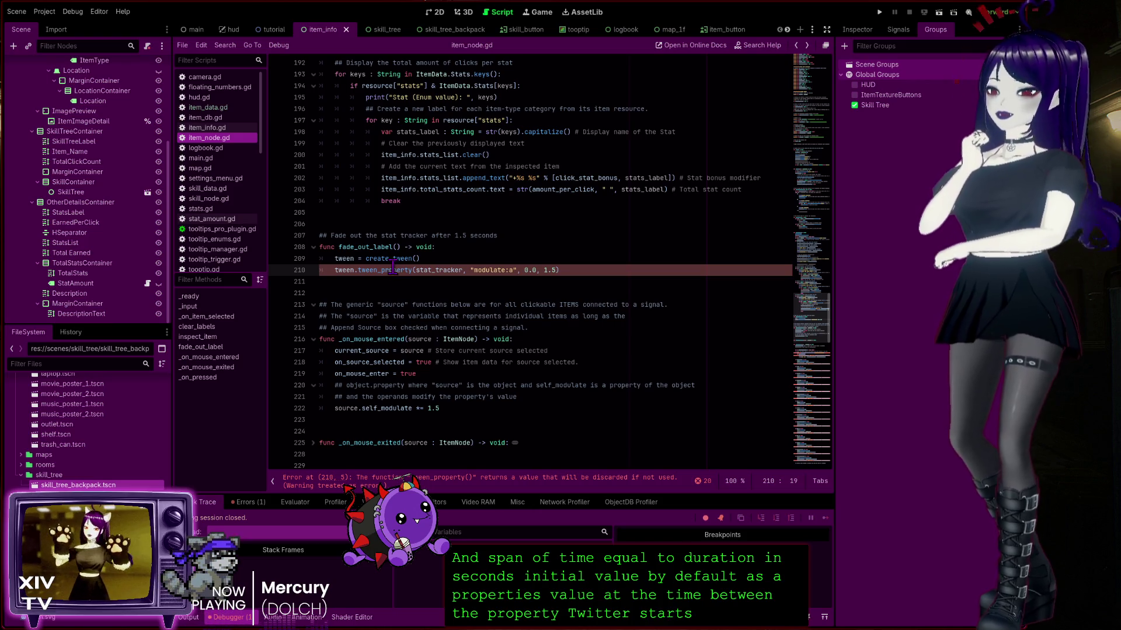
click(337, 271)
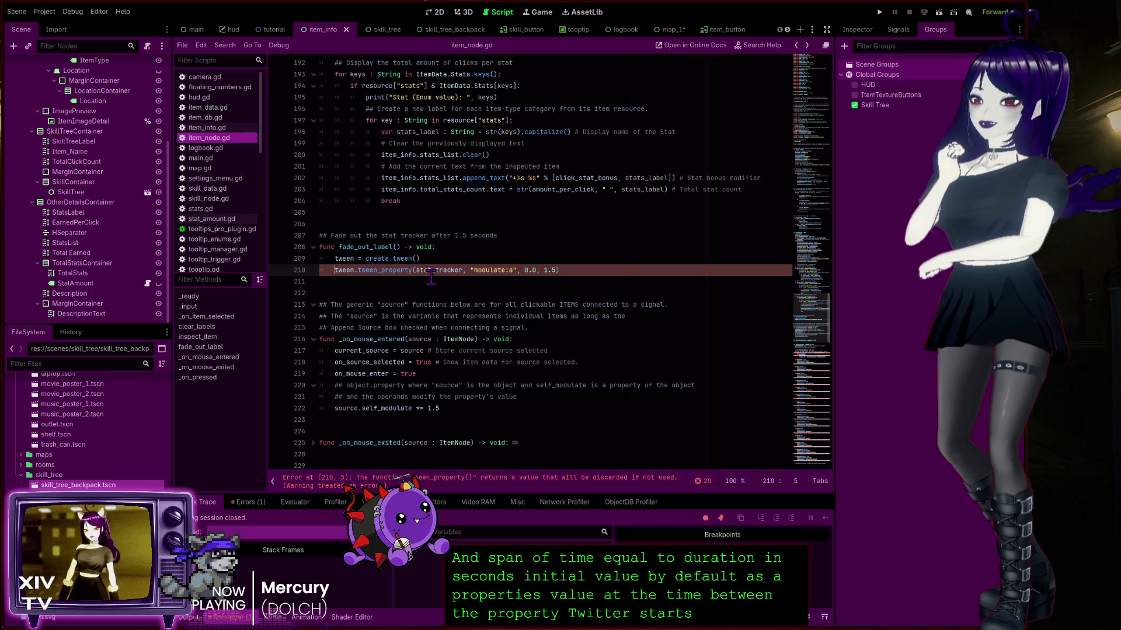
Capture line 210's tween_property result in a variable typed PropertyTweener instead of Error
text(var _er : )
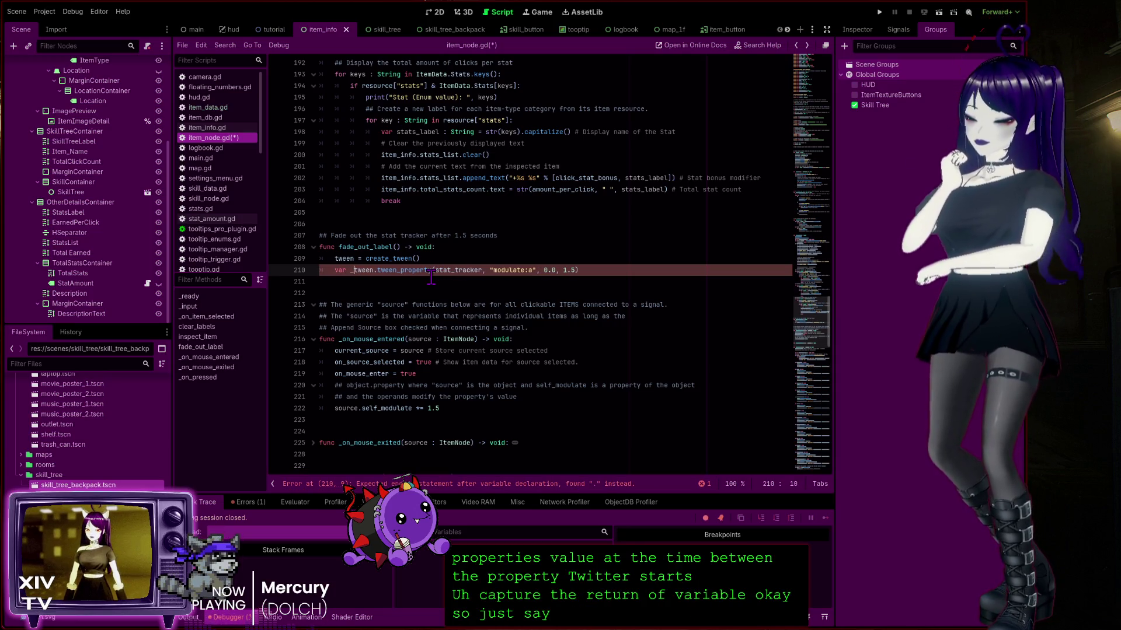
text(Error)
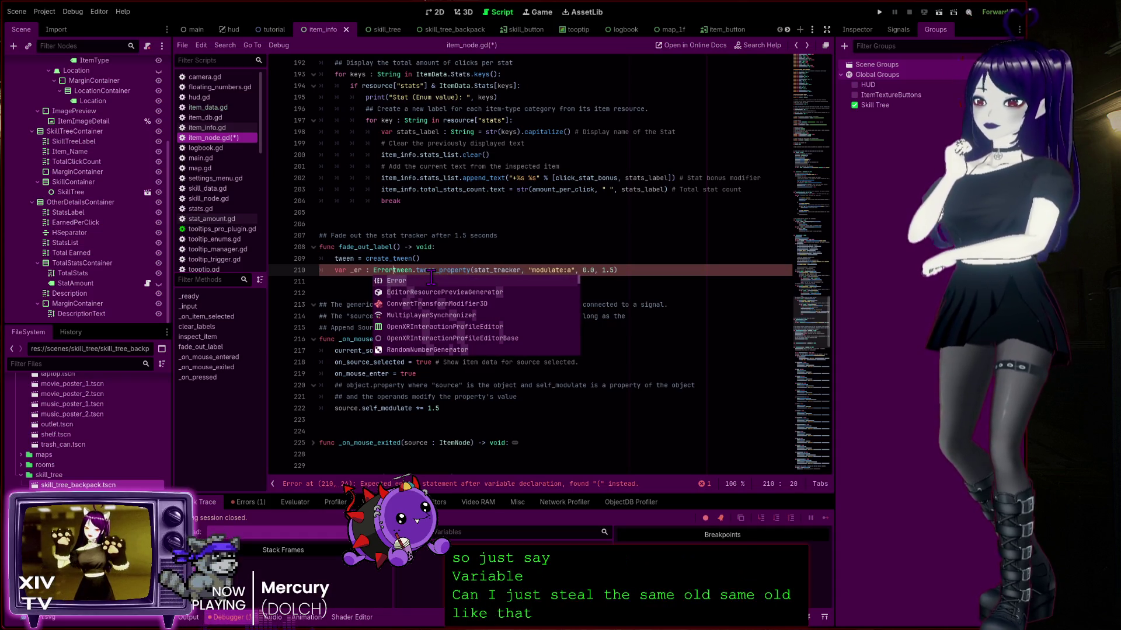
text( =)
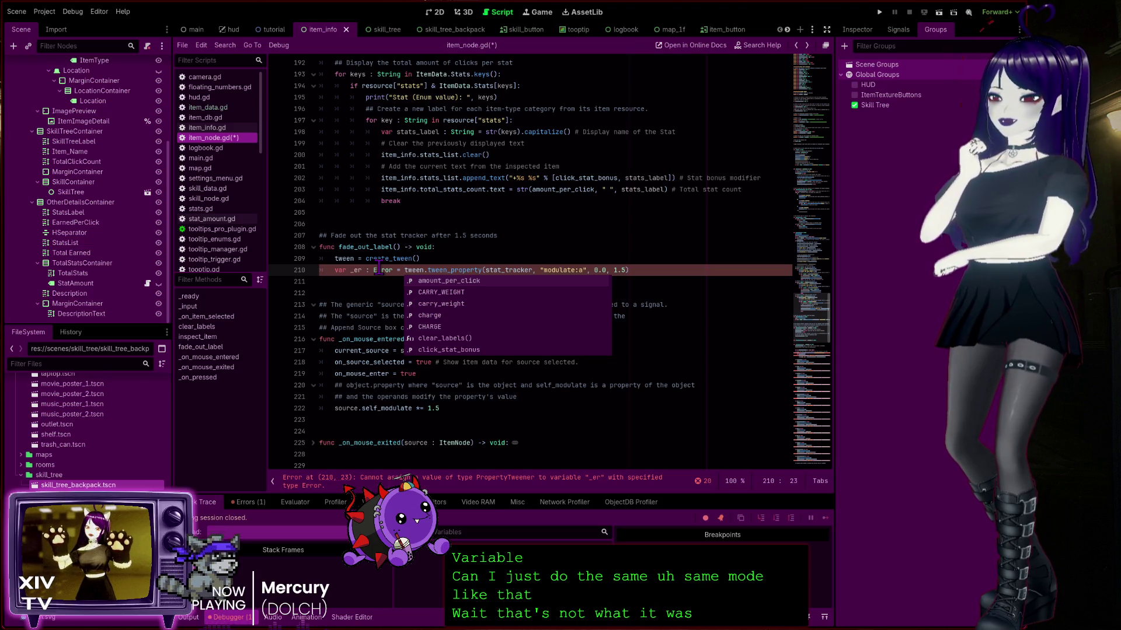
ctrl+click(443, 270)
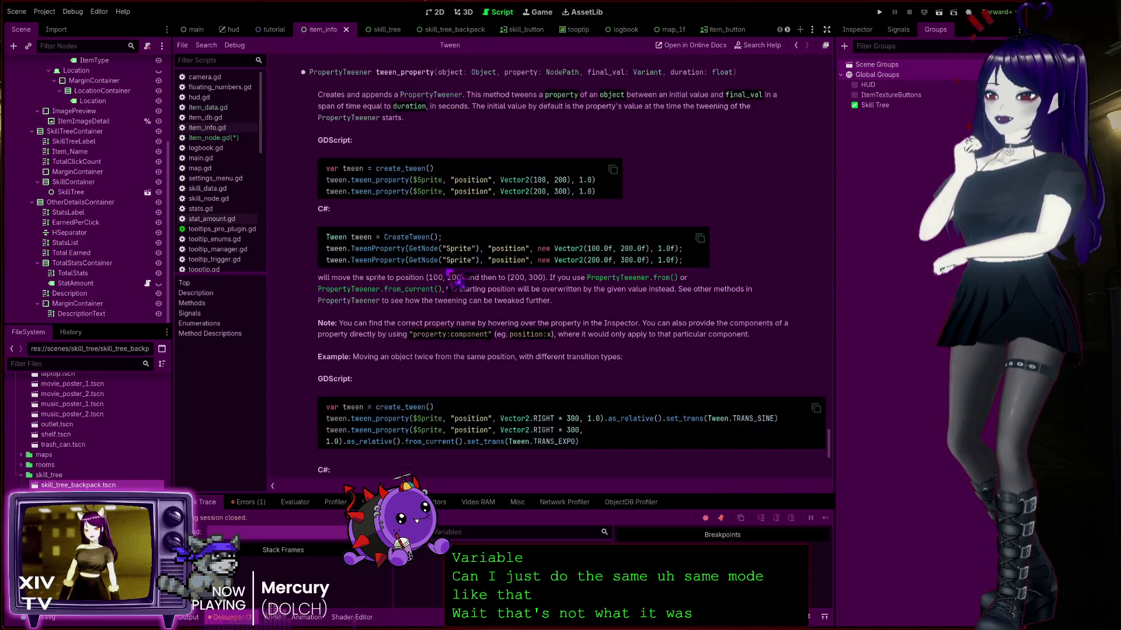
click(796, 45)
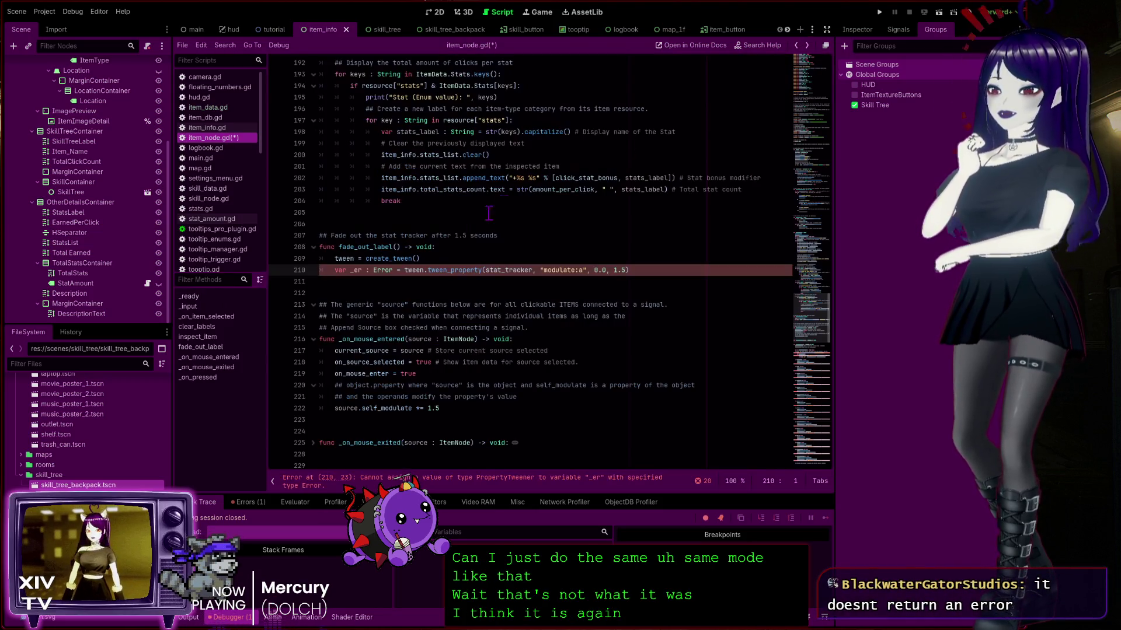
double_click(387, 270)
text(PropertyT)
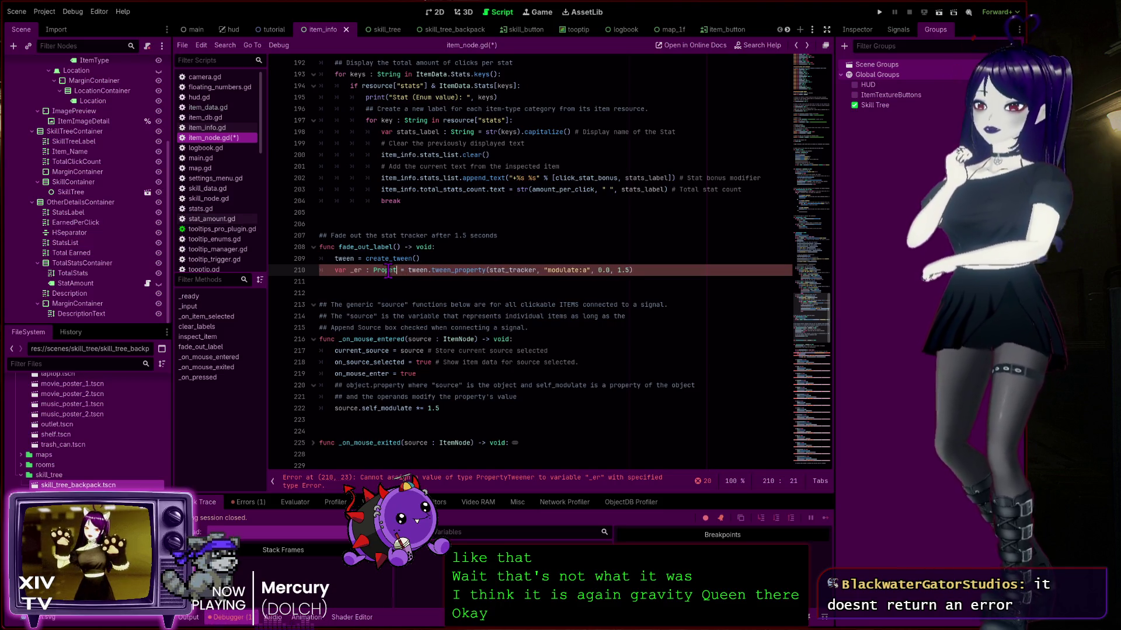
key(Return)
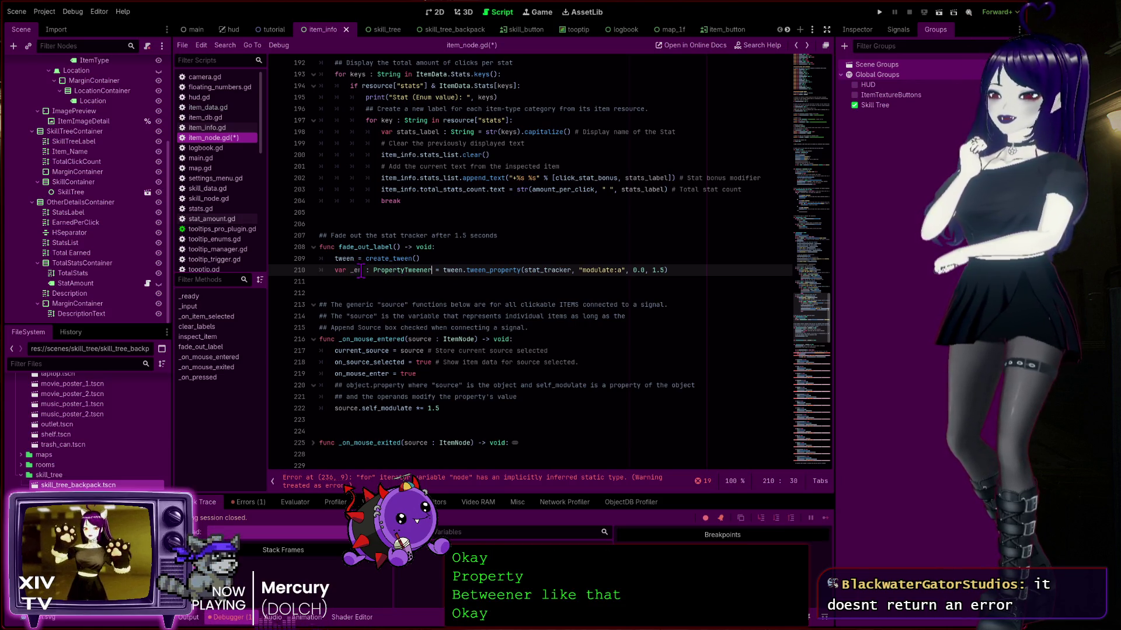
Rename the line 210 variable from _er to _p
key(ctrl+shift+Left)
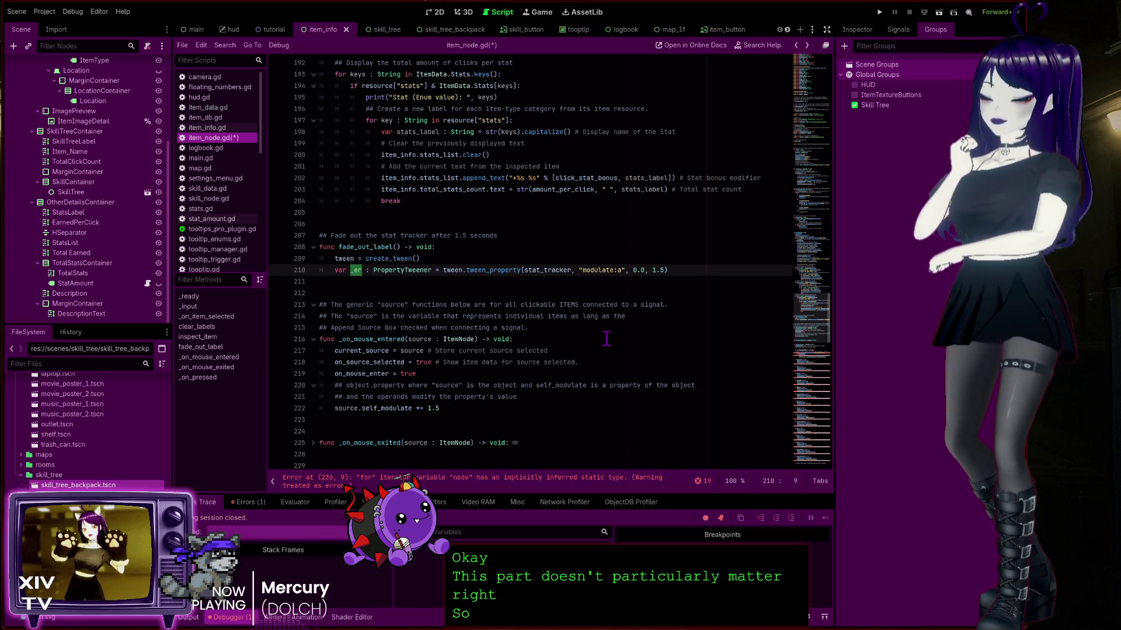
text(_pr)
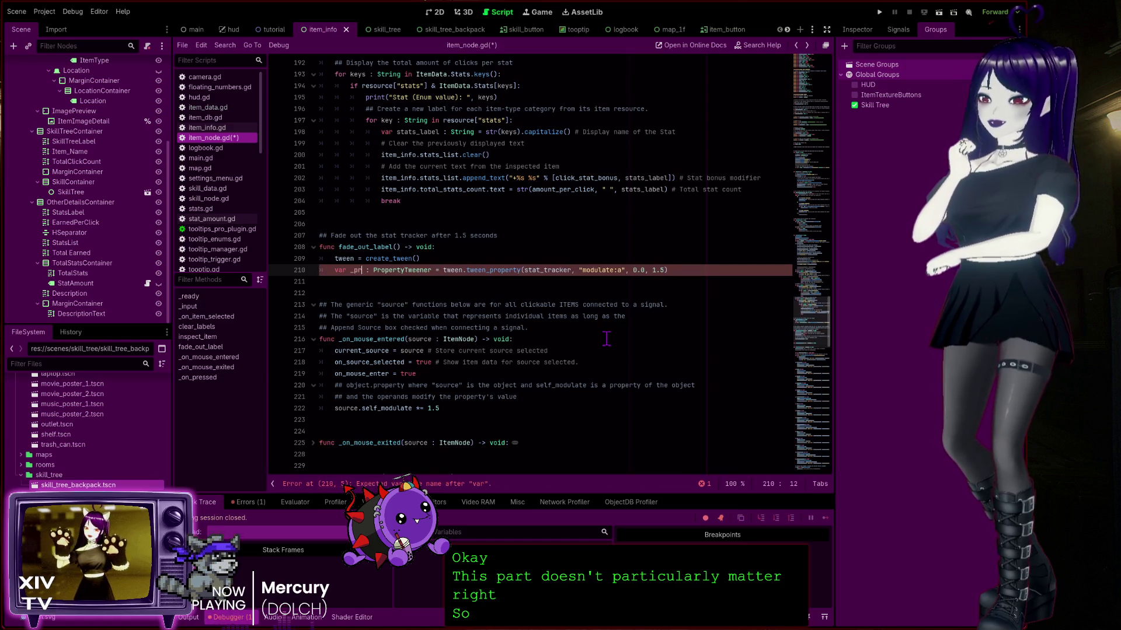
text(op)
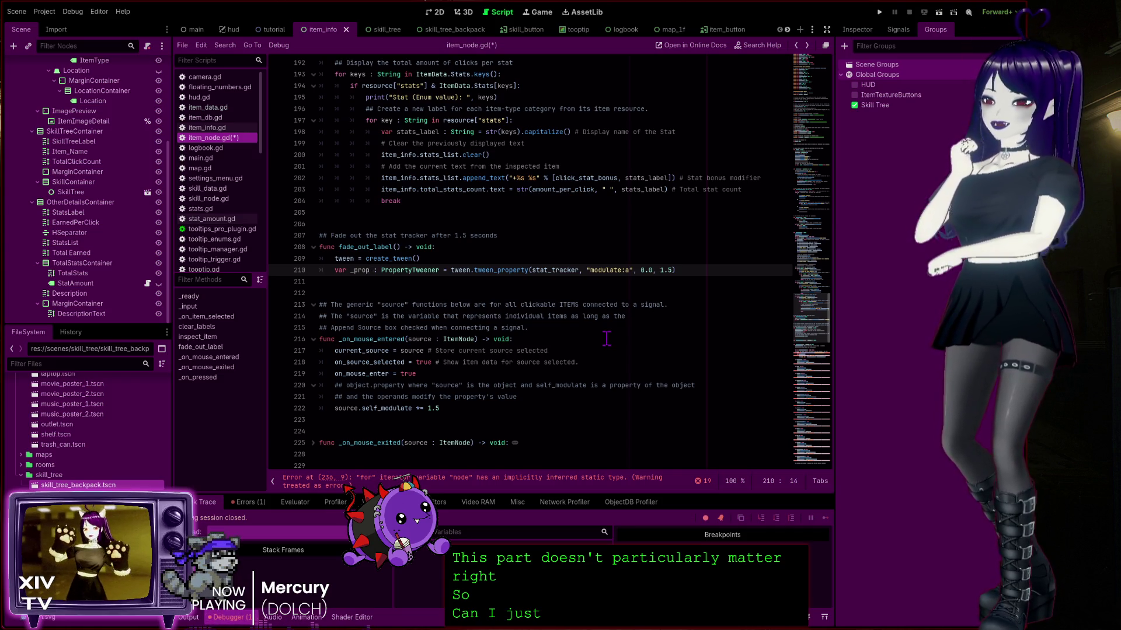
key(BackSpace)
key(BackSpace)
key(BackSpace)
text(T)
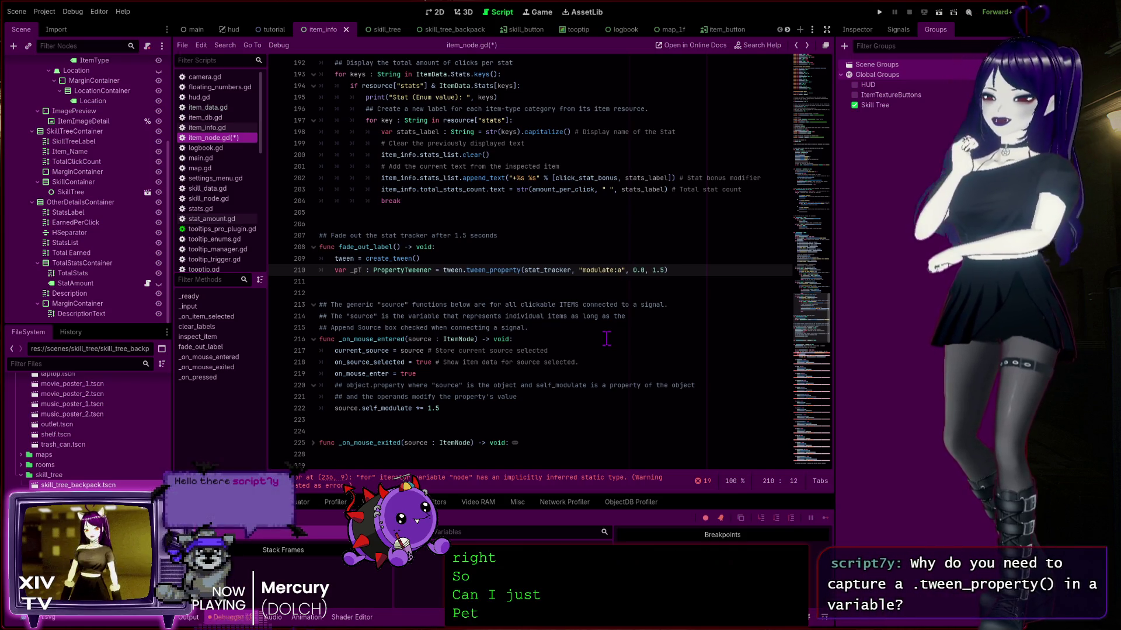
key(BackSpace)
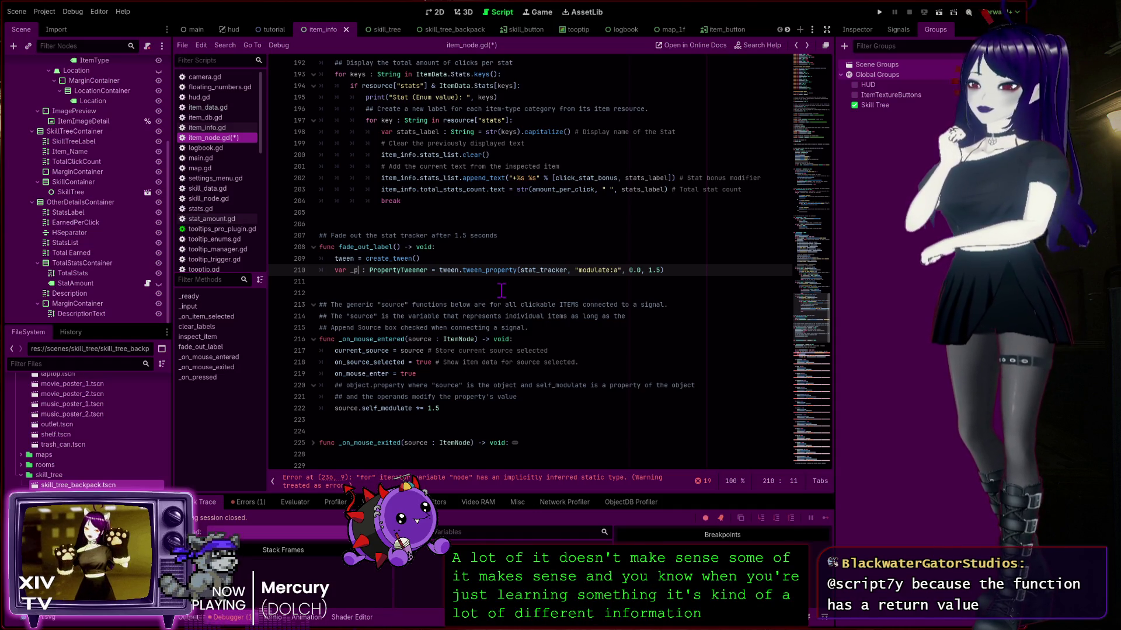
double_click(427, 246)
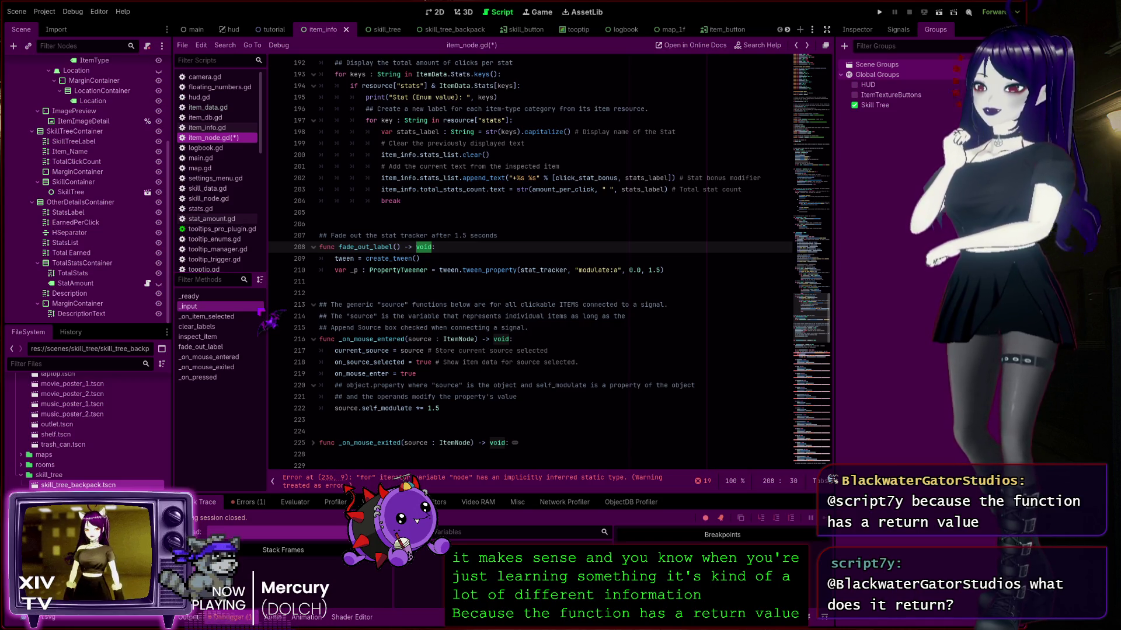
click(358, 271)
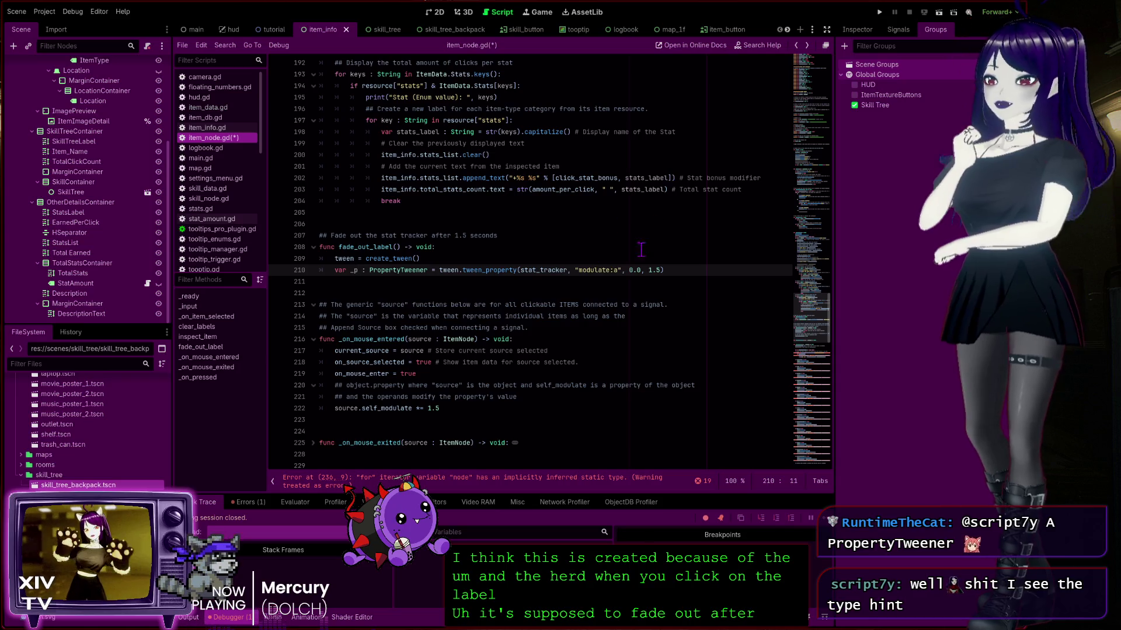
click(660, 270)
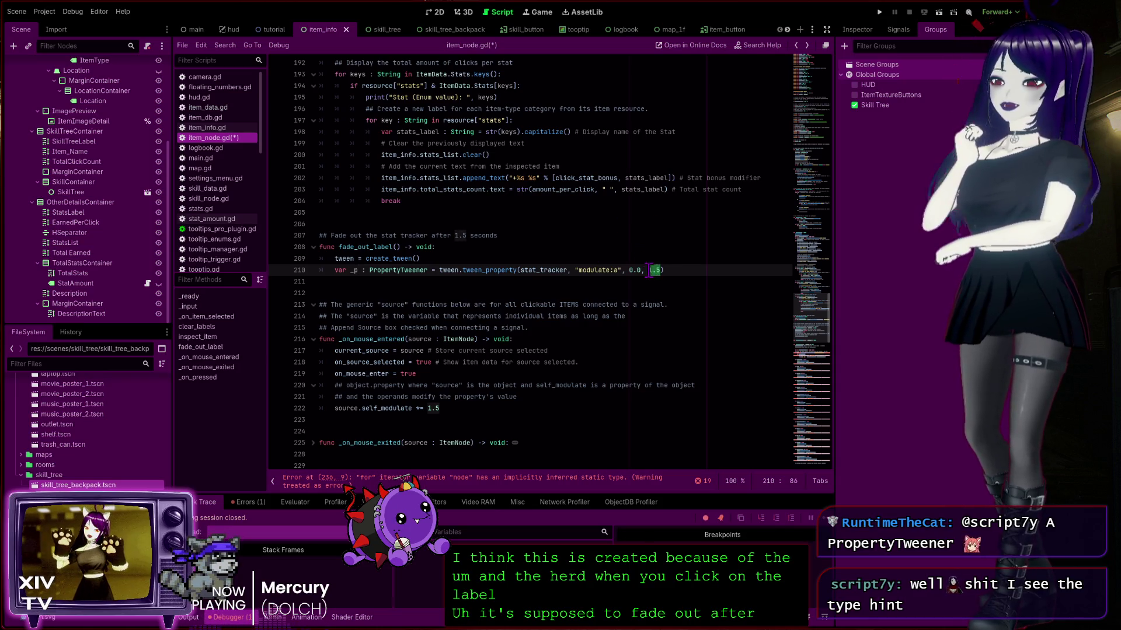
click(683, 230)
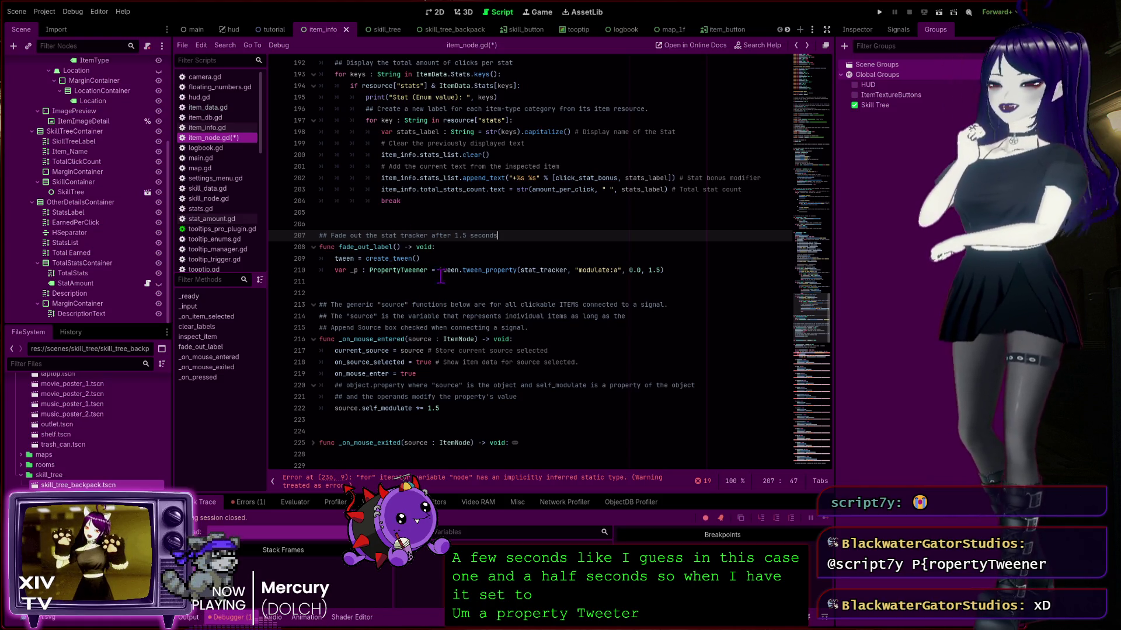
click(360, 270)
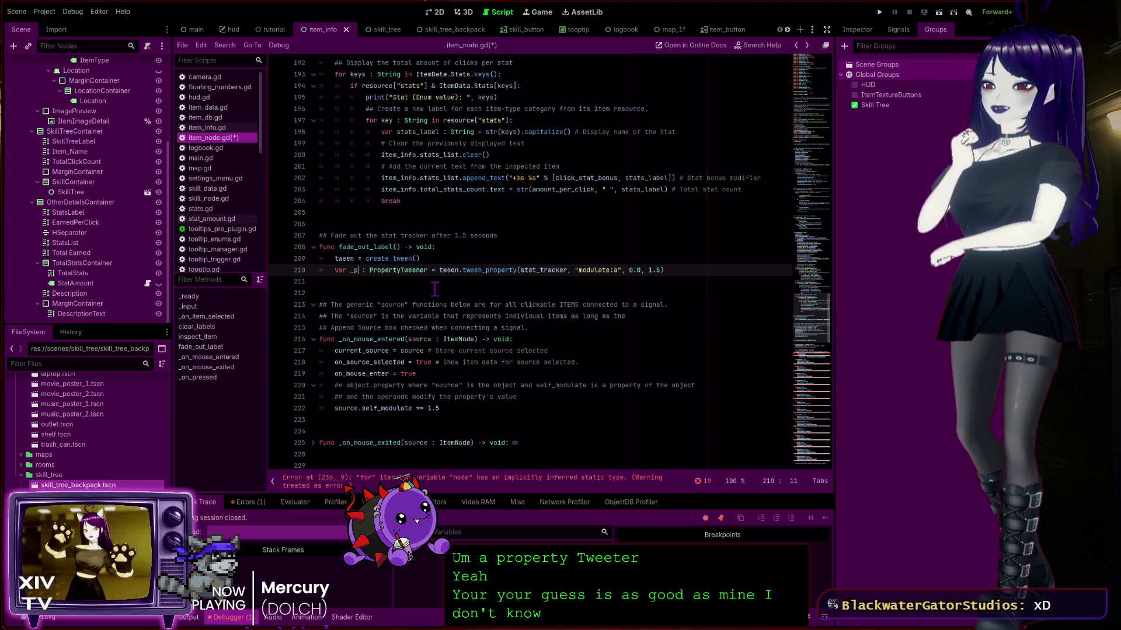
click(347, 270)
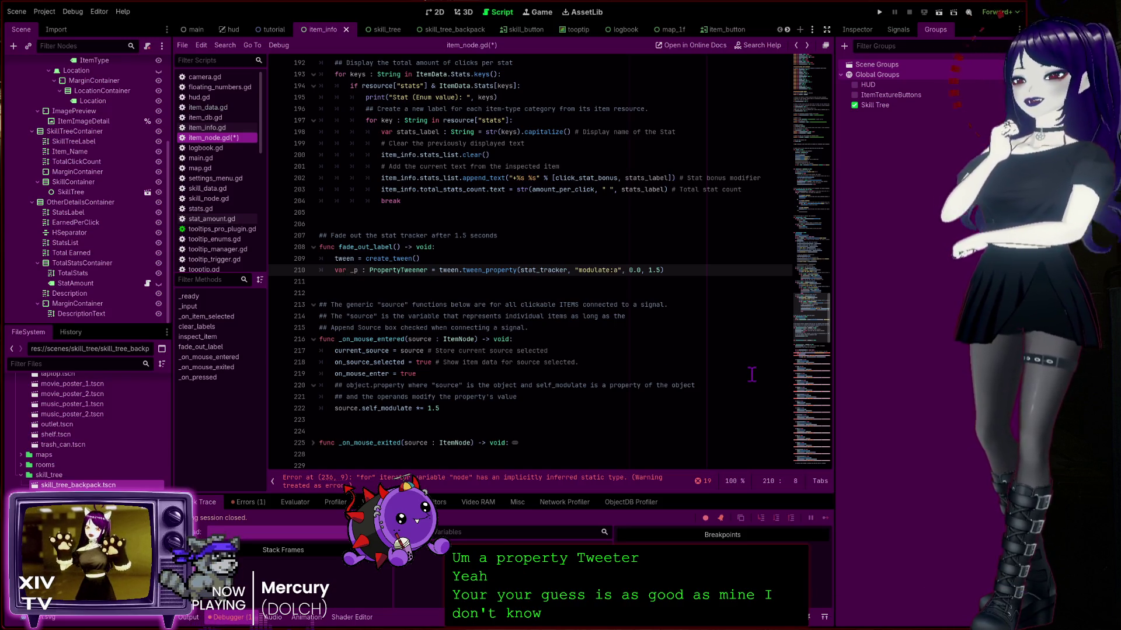
Jump to the flagged for-loop over node at line 236 via the 'Error at (236, 9)' message
click(686, 261)
click(444, 482)
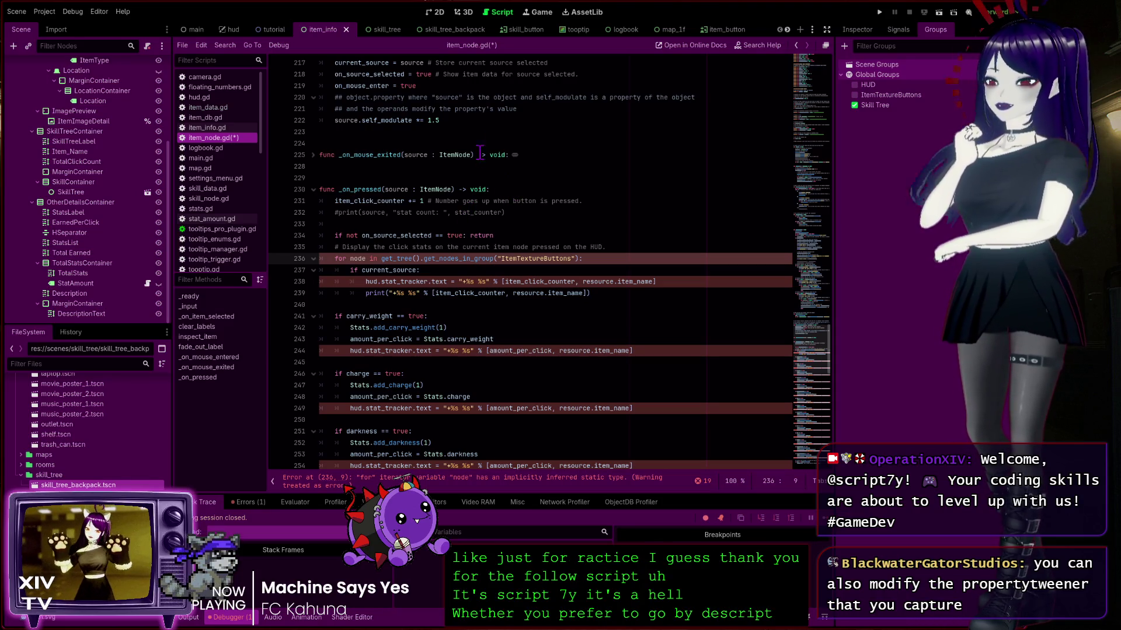
click(441, 12)
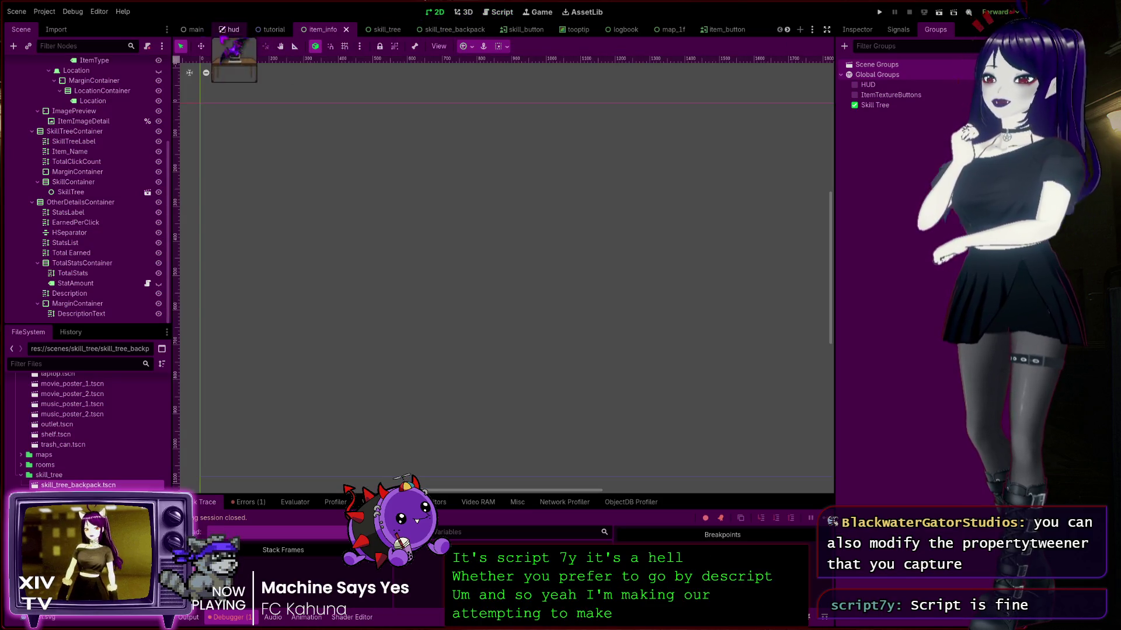
click(193, 30)
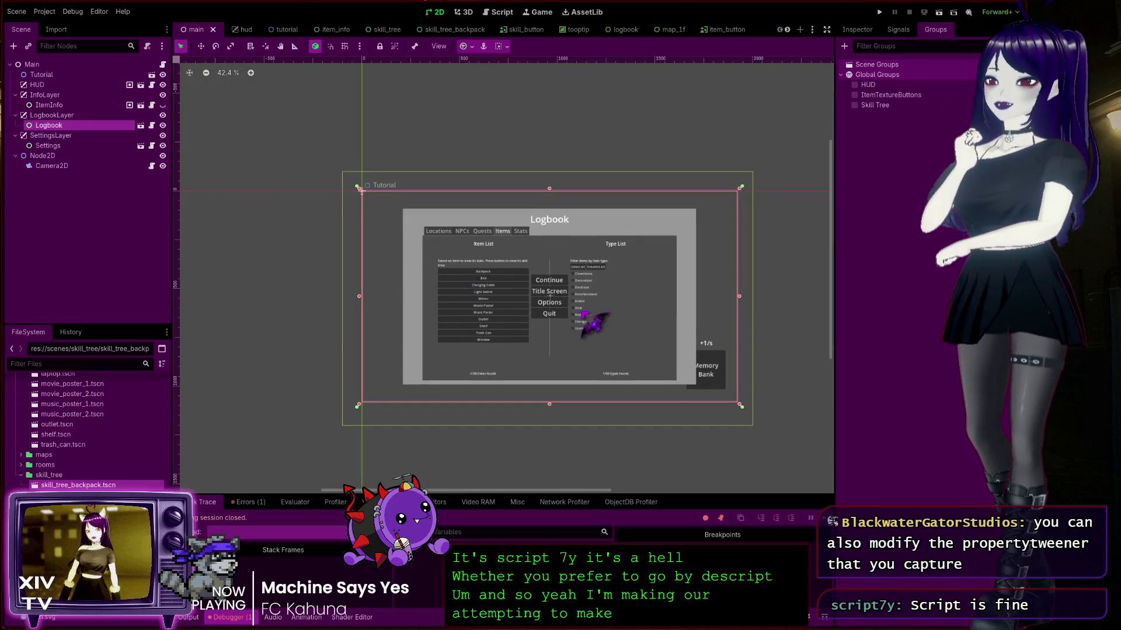
scroll(591, 320, up, 3)
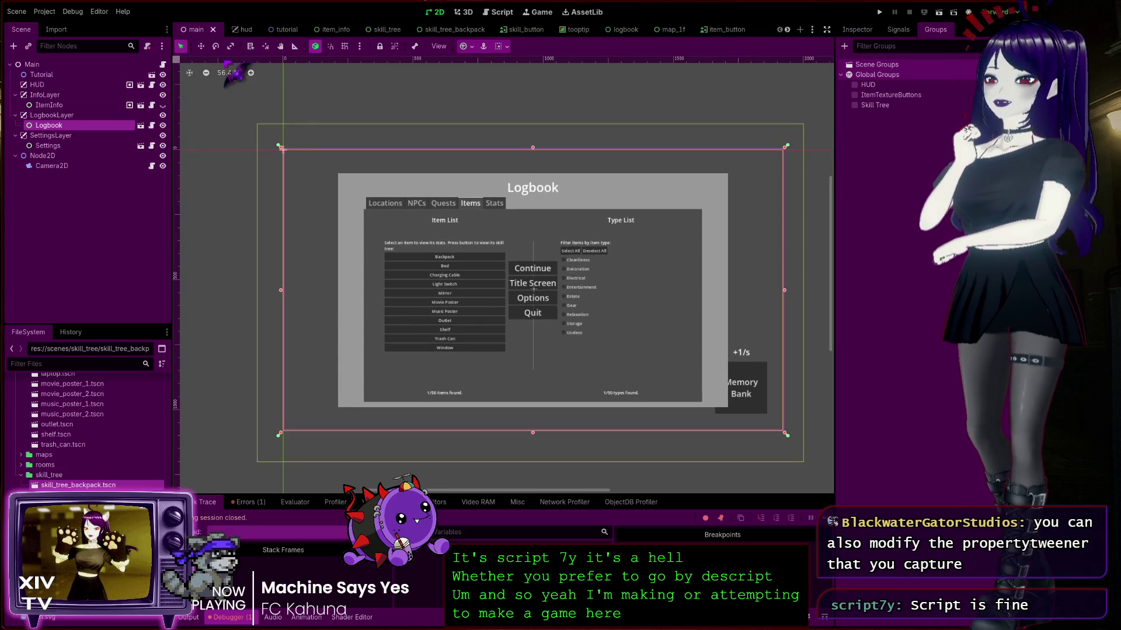
click(323, 29)
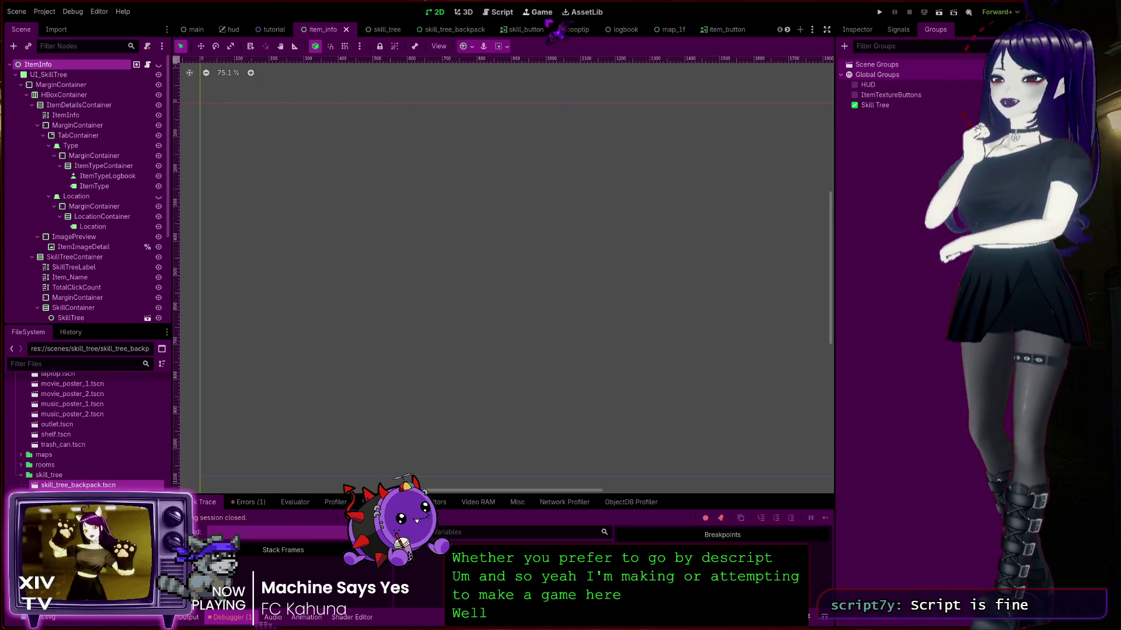
click(497, 12)
click(366, 261)
scroll(423, 329, down, 2)
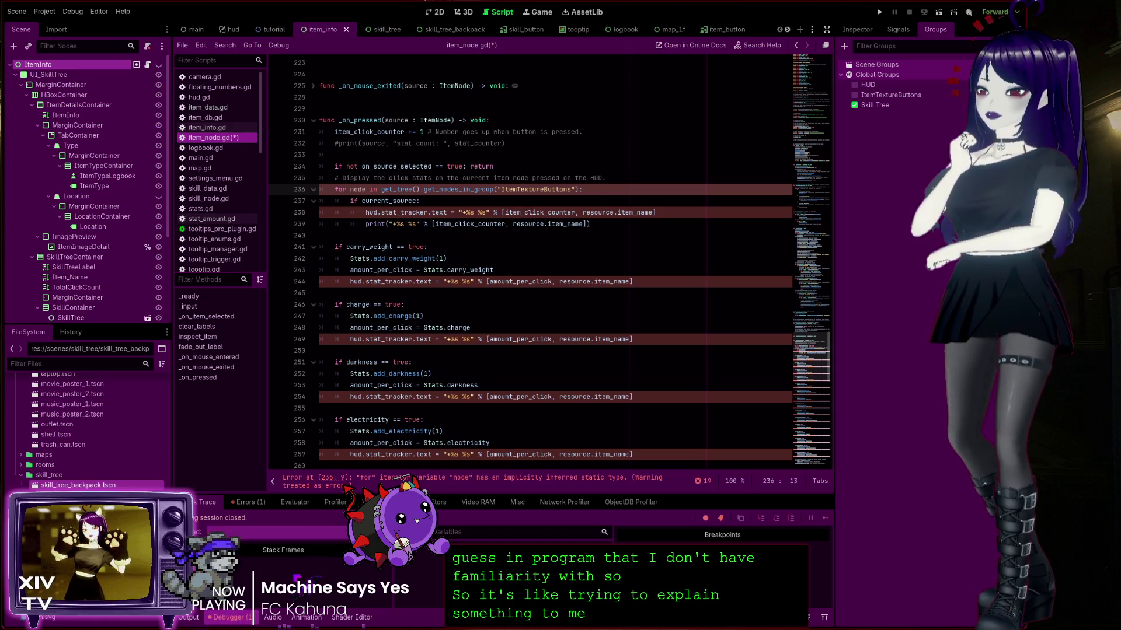
click(370, 189)
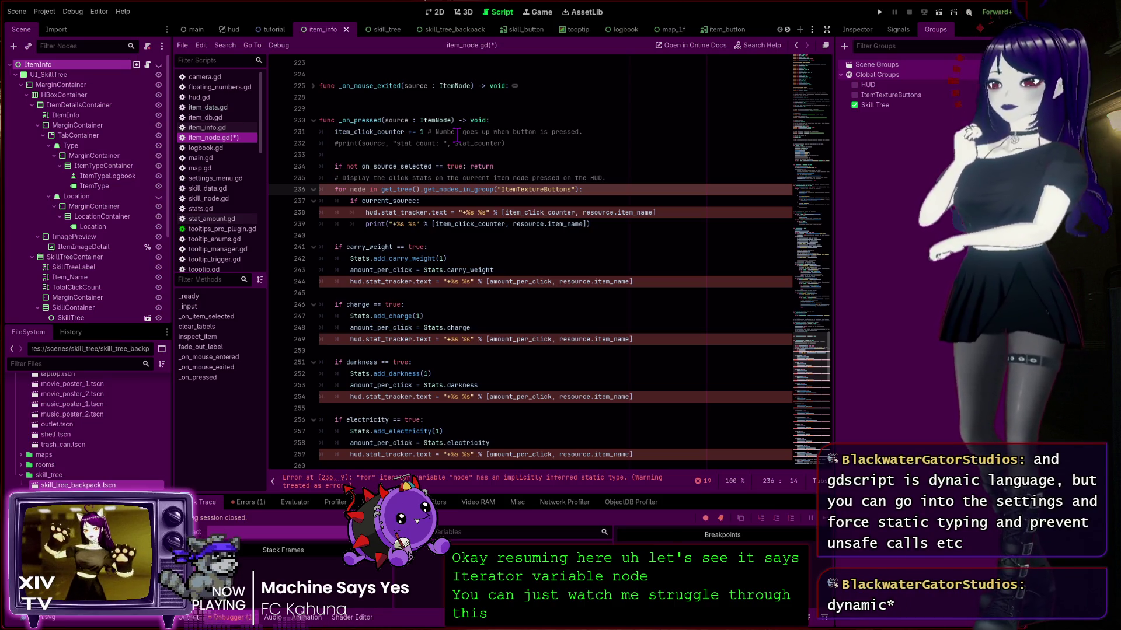
click(374, 213)
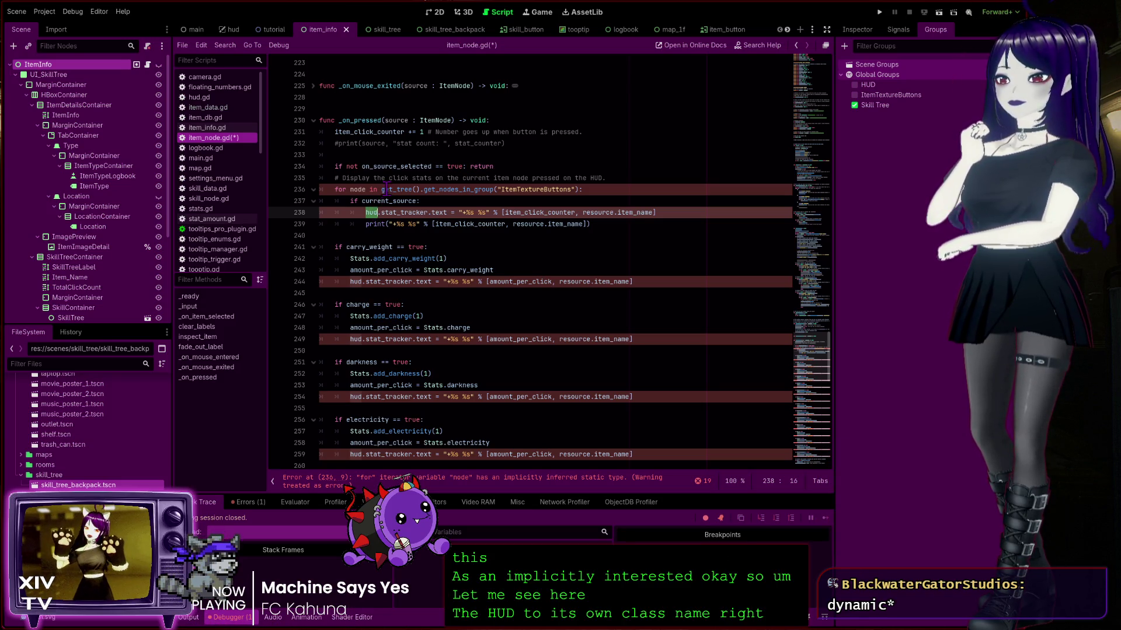
click(386, 189)
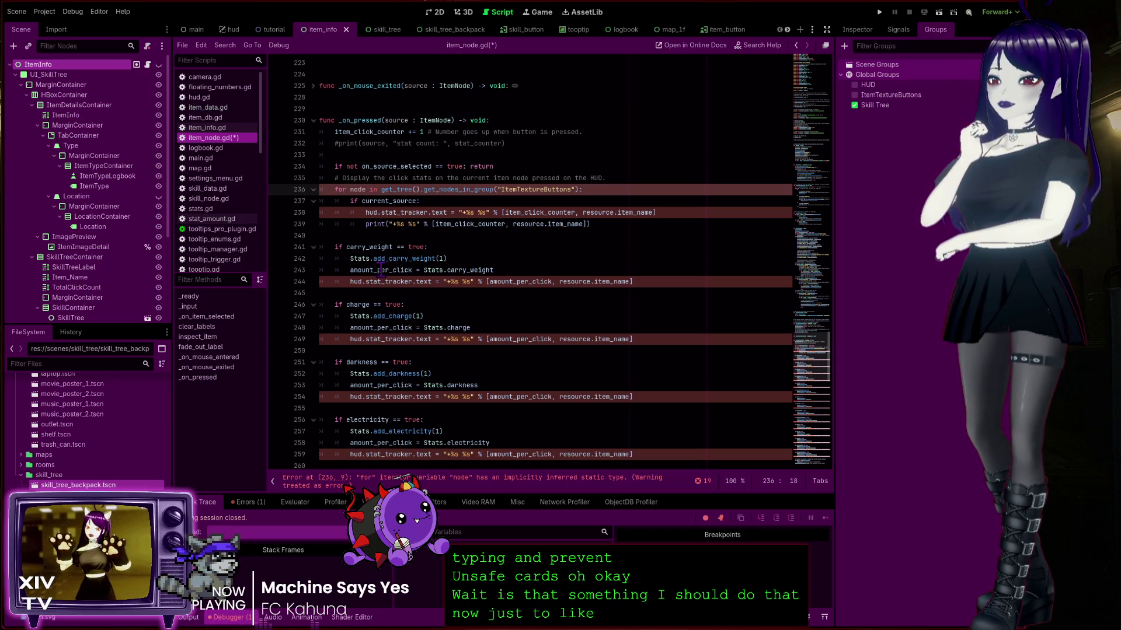
click(369, 186)
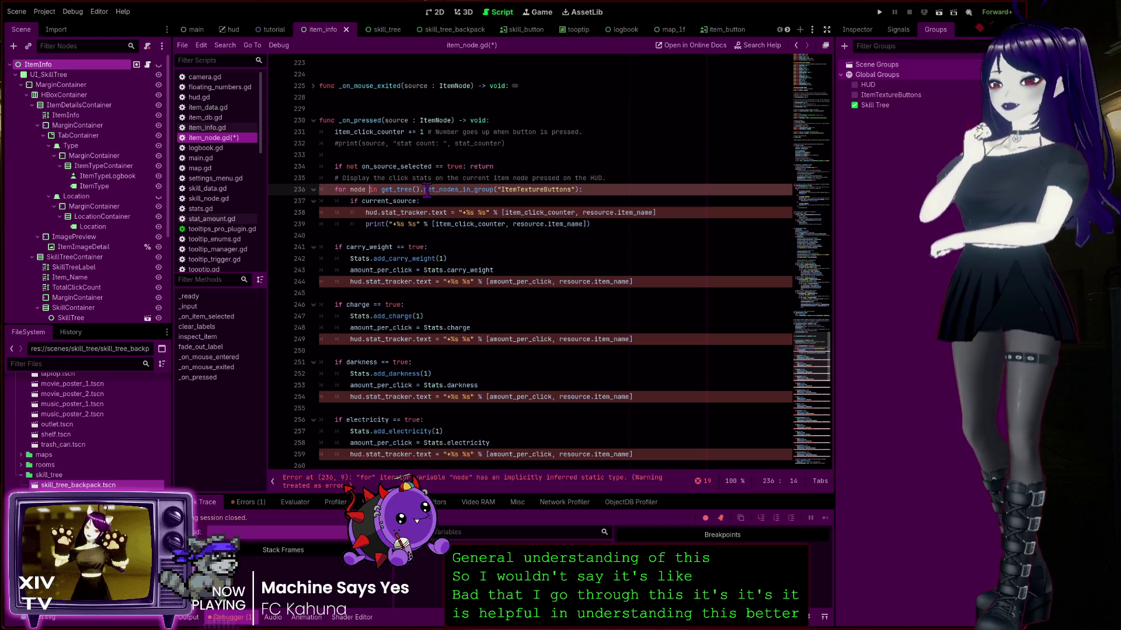
click(409, 132)
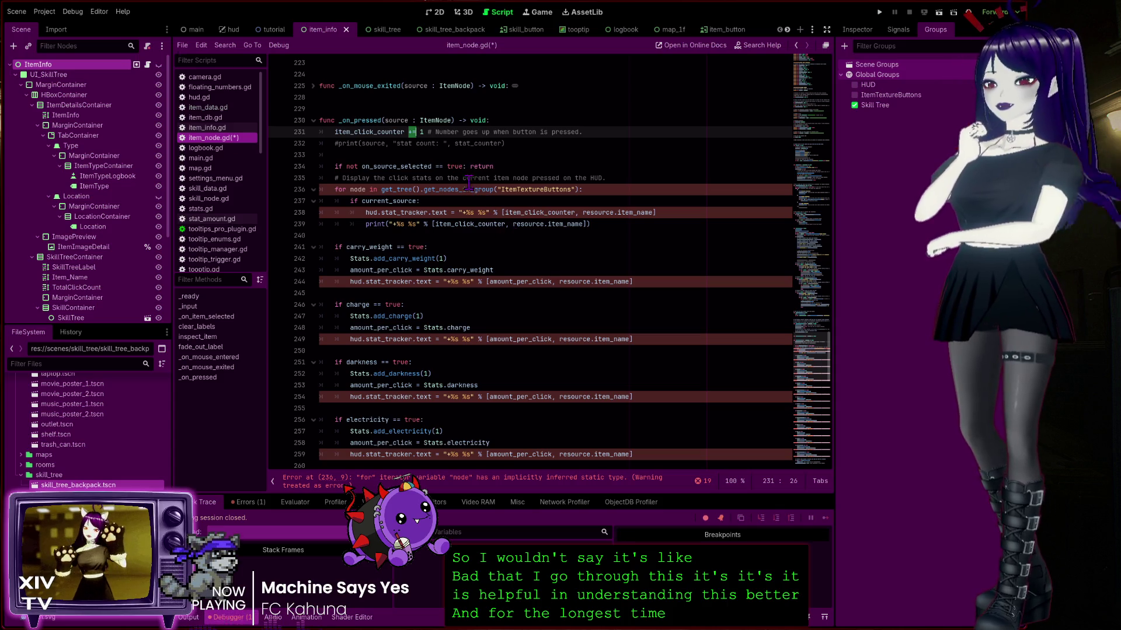
click(437, 166)
double_click(439, 167)
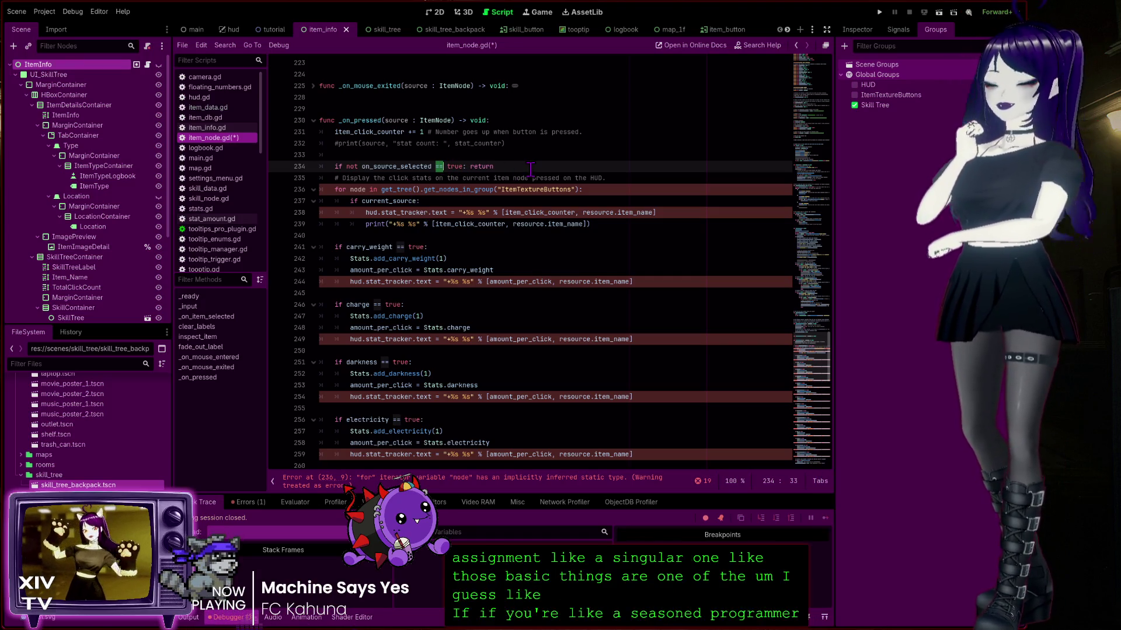
key(Left)
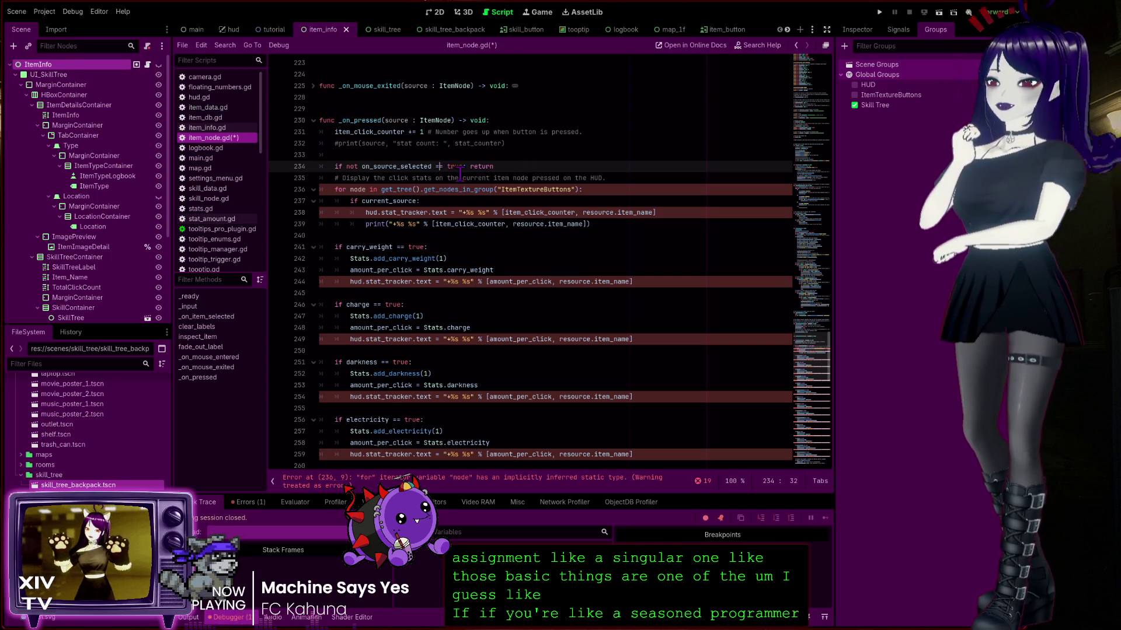
key(Left)
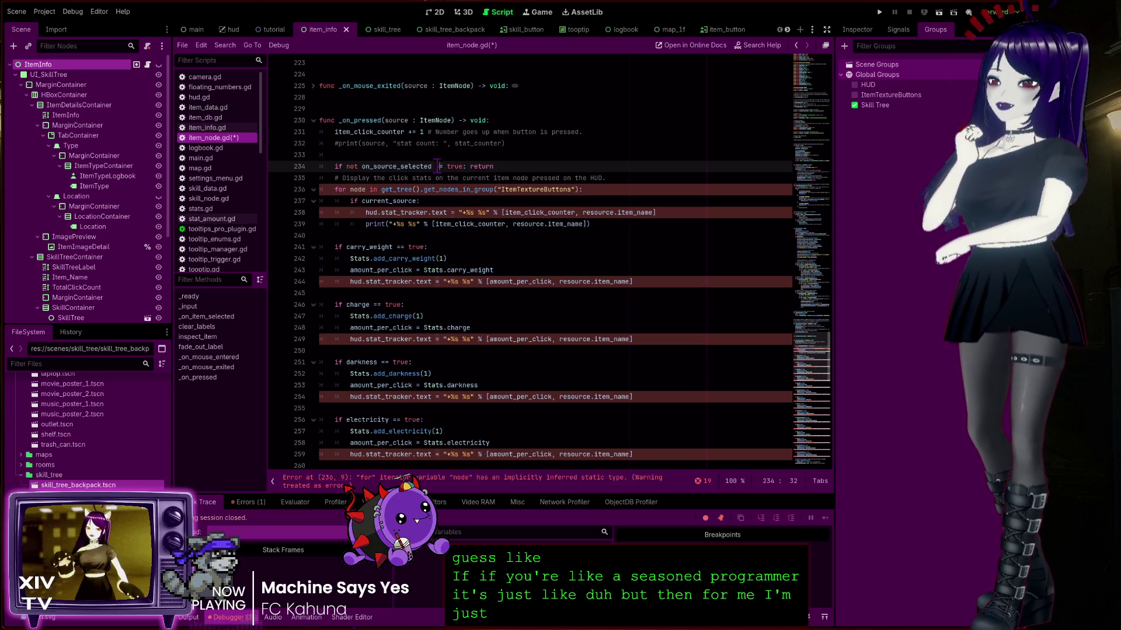
key(Right)
key(Right)
key(Right)
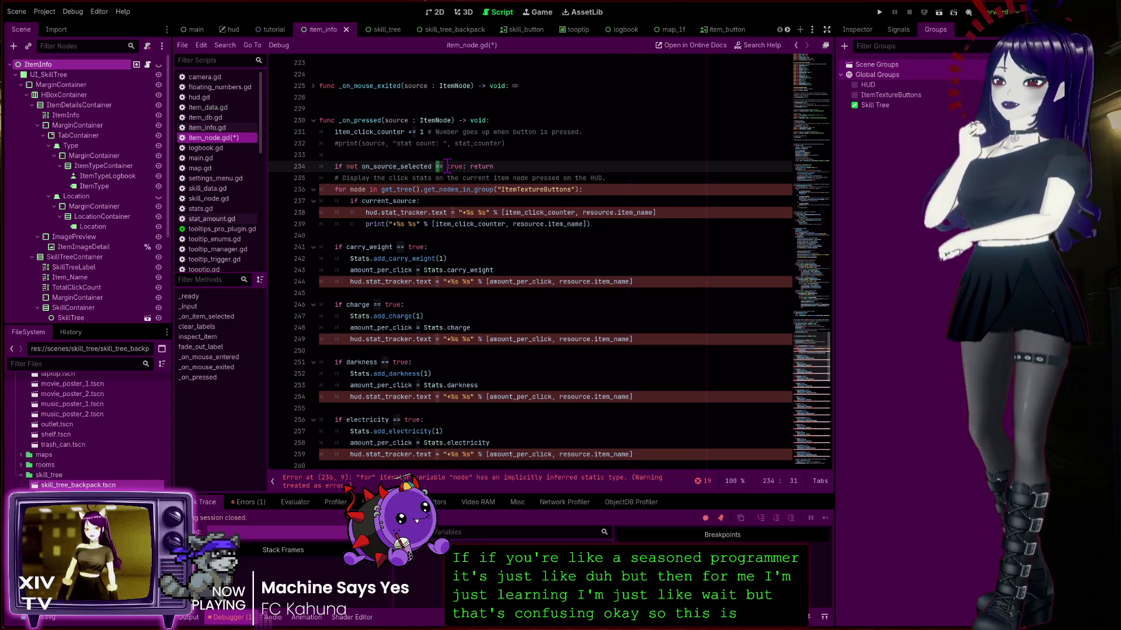
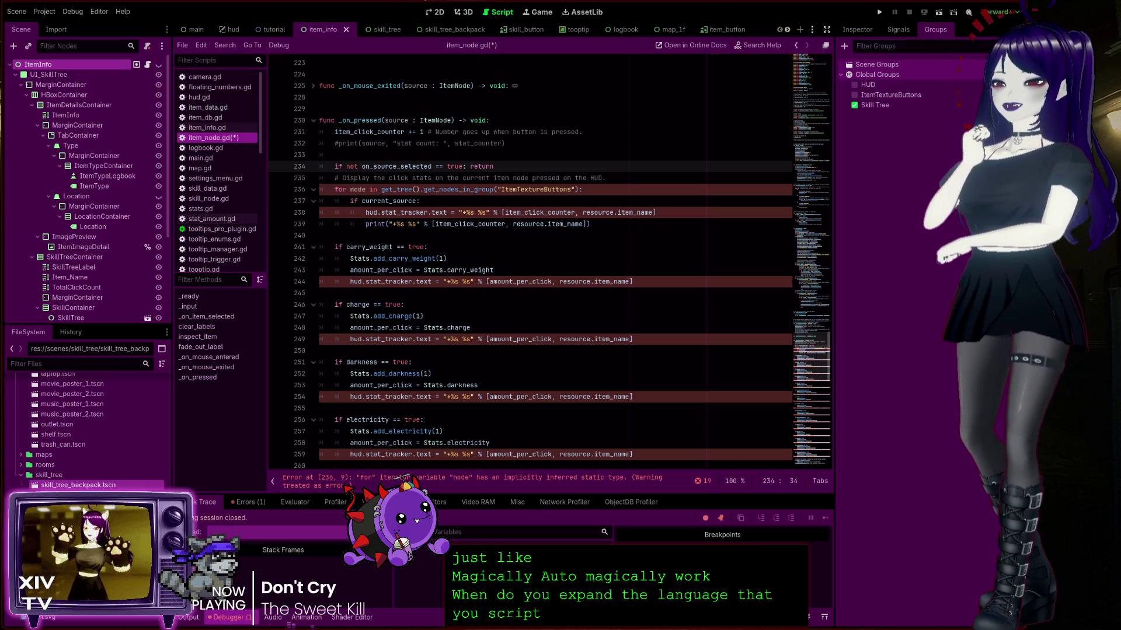
Check item_info.gd's class name, then type the loop variable node on line 236 as ItemInfo
click(606, 189)
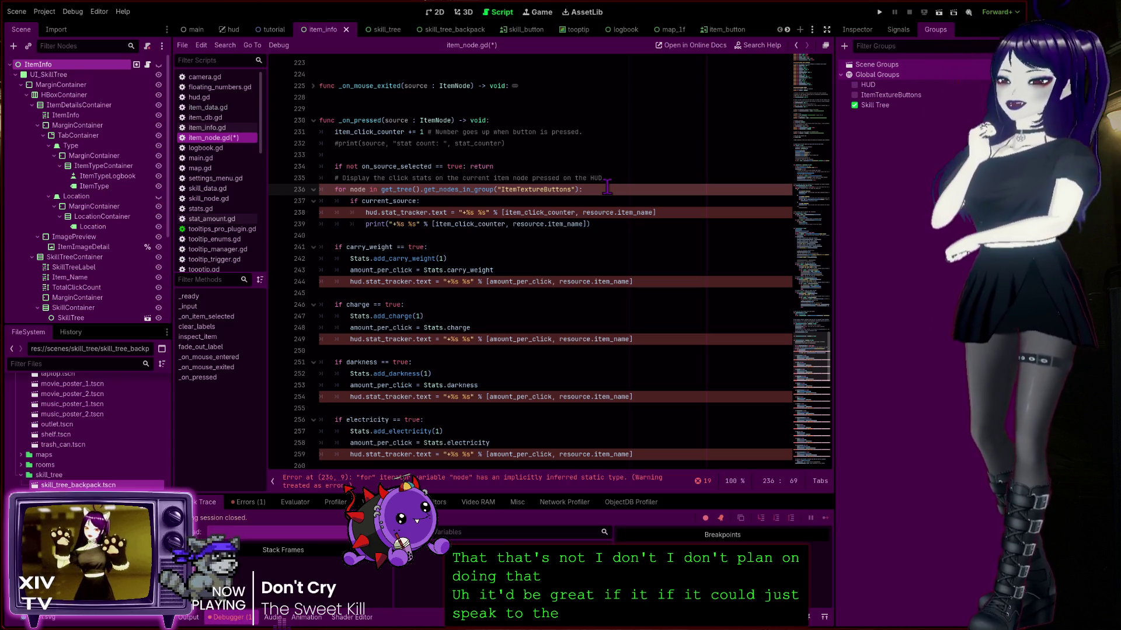
click(383, 190)
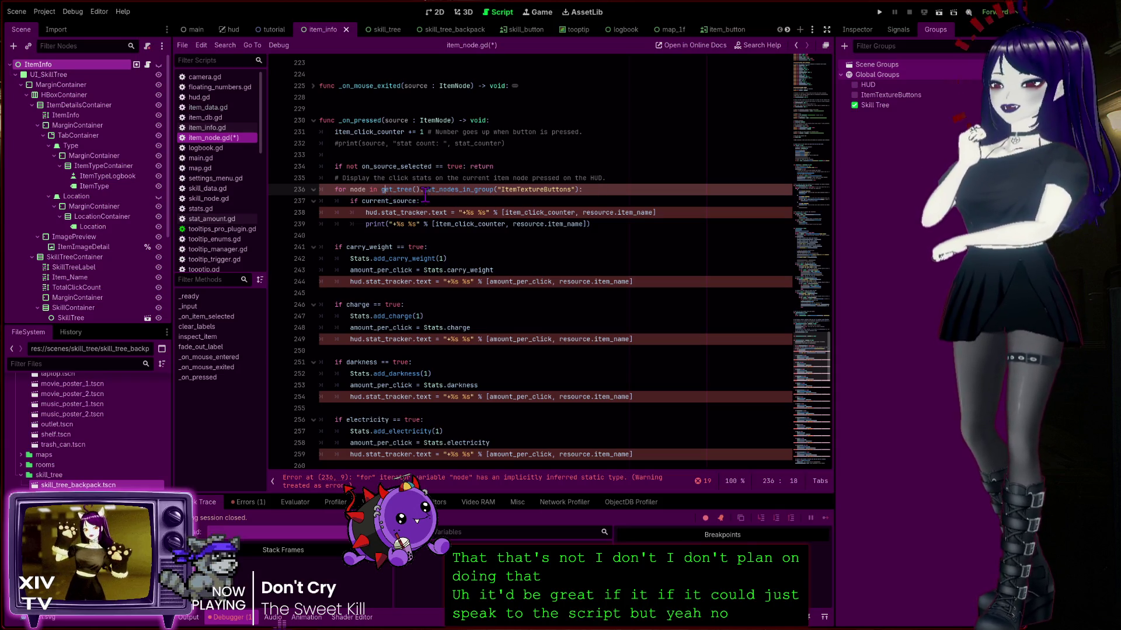
click(380, 191)
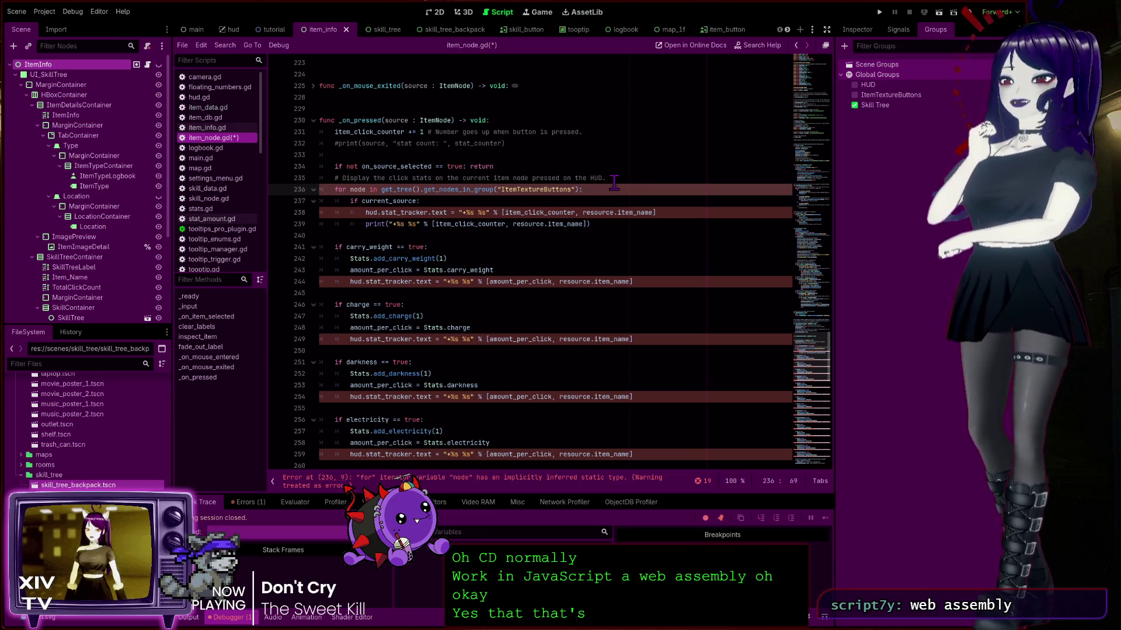
click(349, 190)
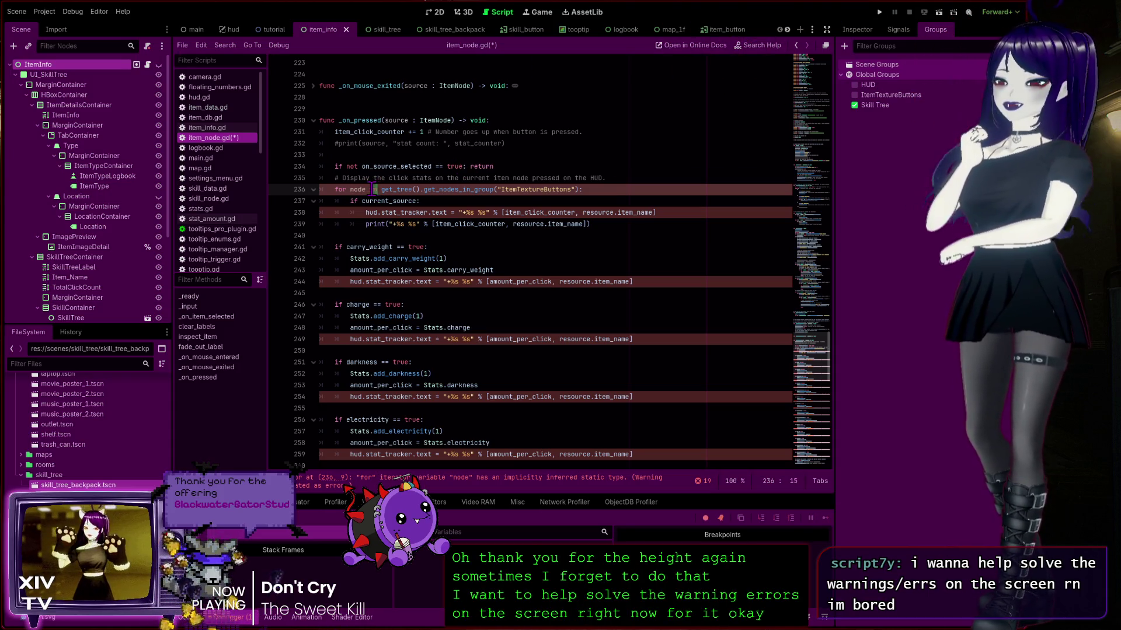
key(Left)
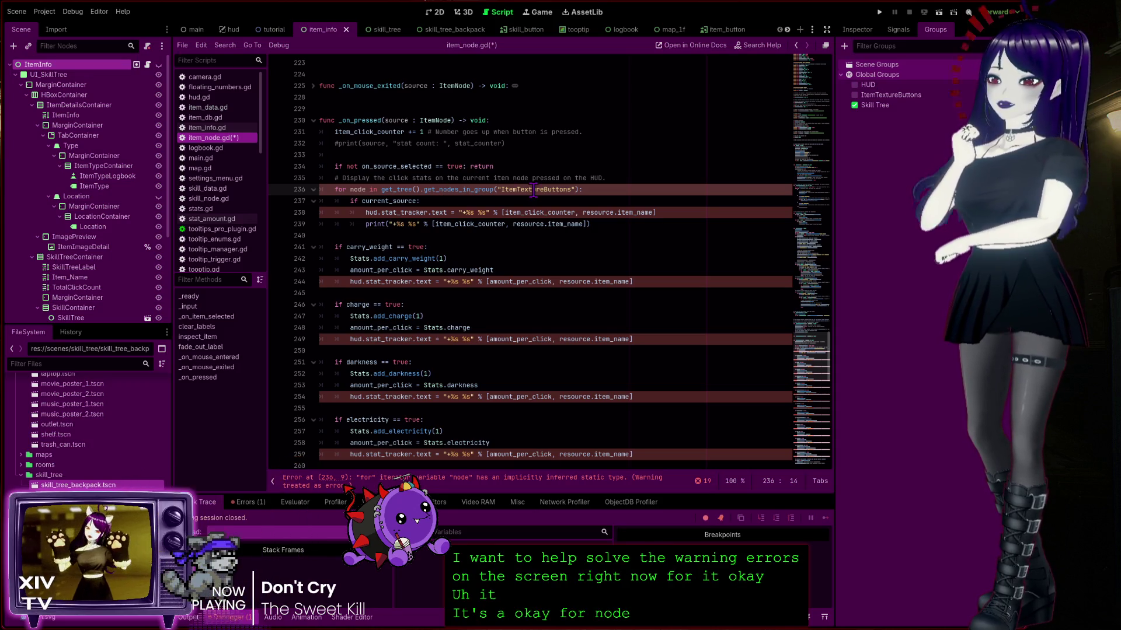
click(148, 64)
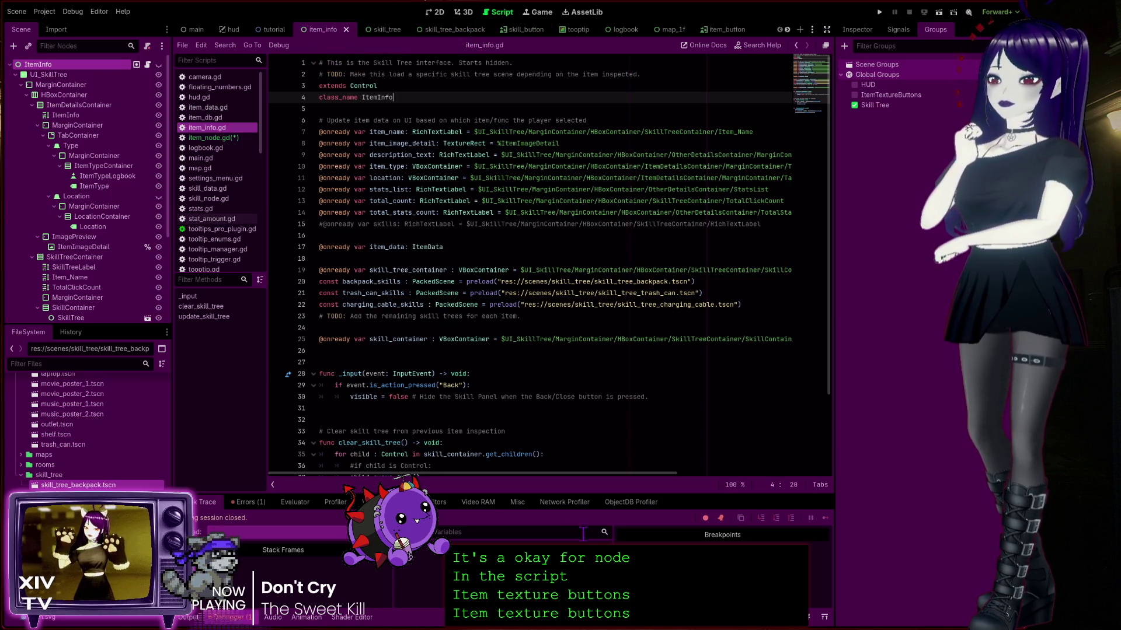
click(239, 139)
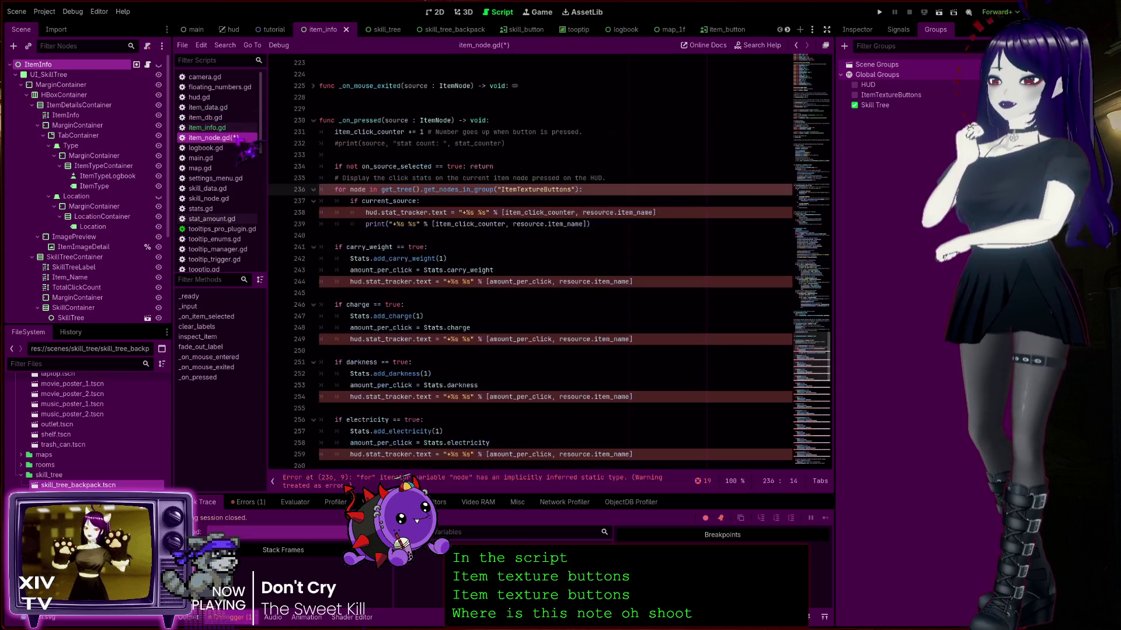
click(476, 482)
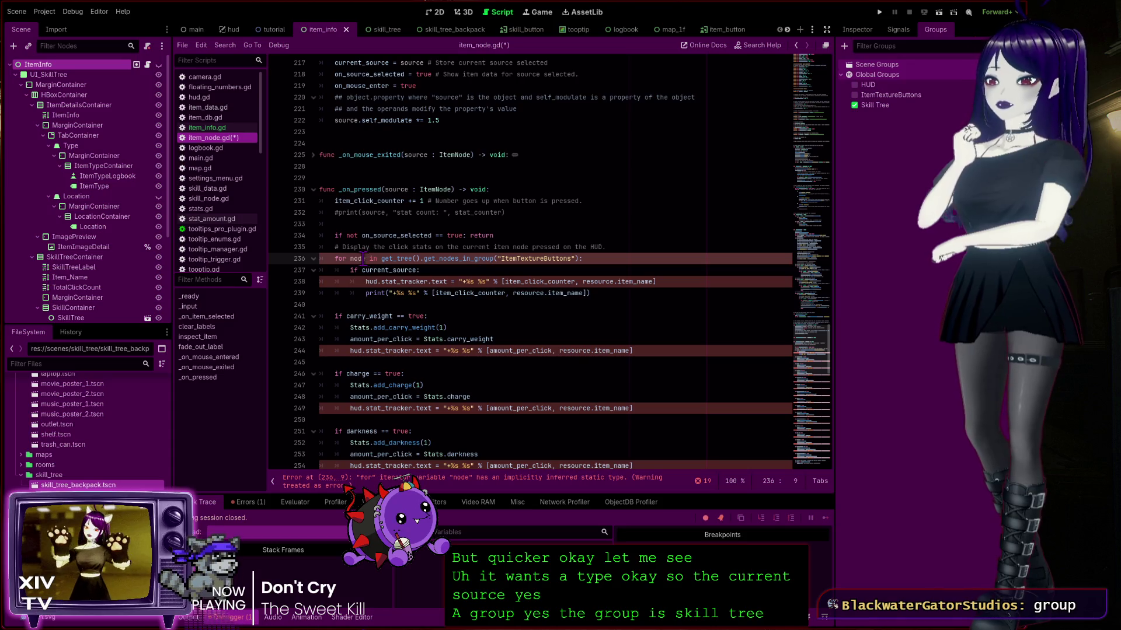
text(: Item)
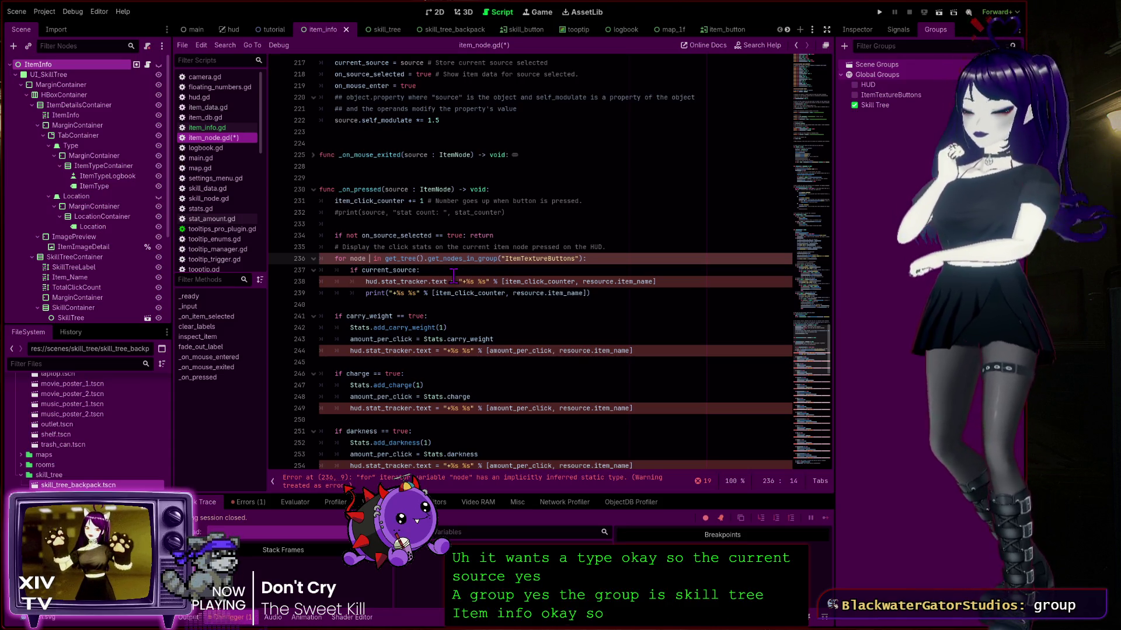
text(Info)
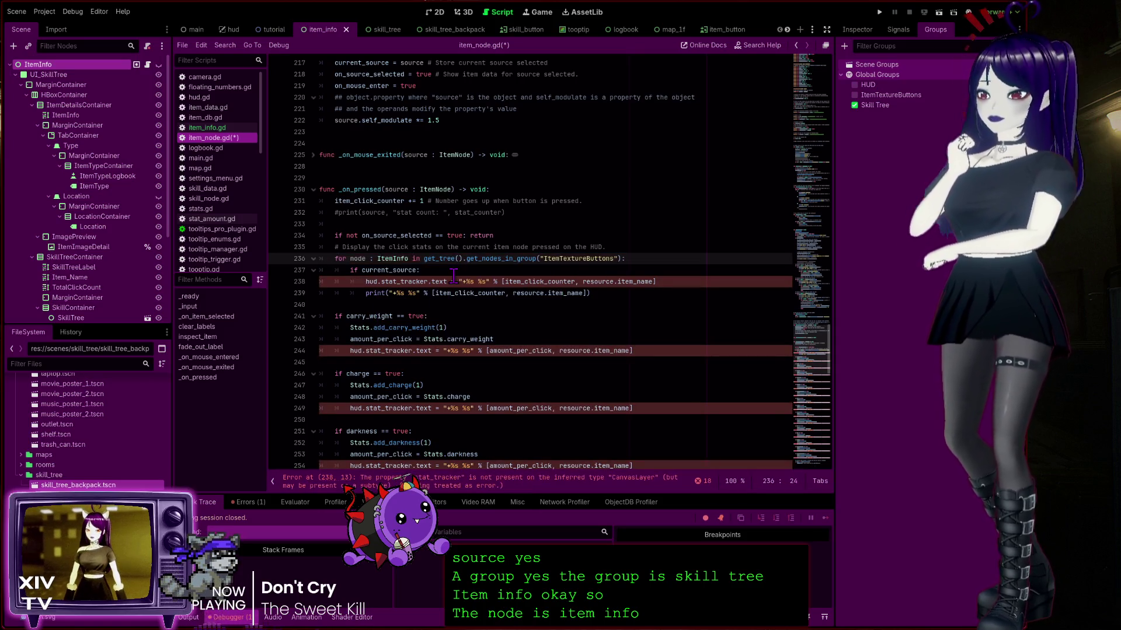
Add a ': HUD' type after hud.stat_tracker.text on line 238
click(401, 282)
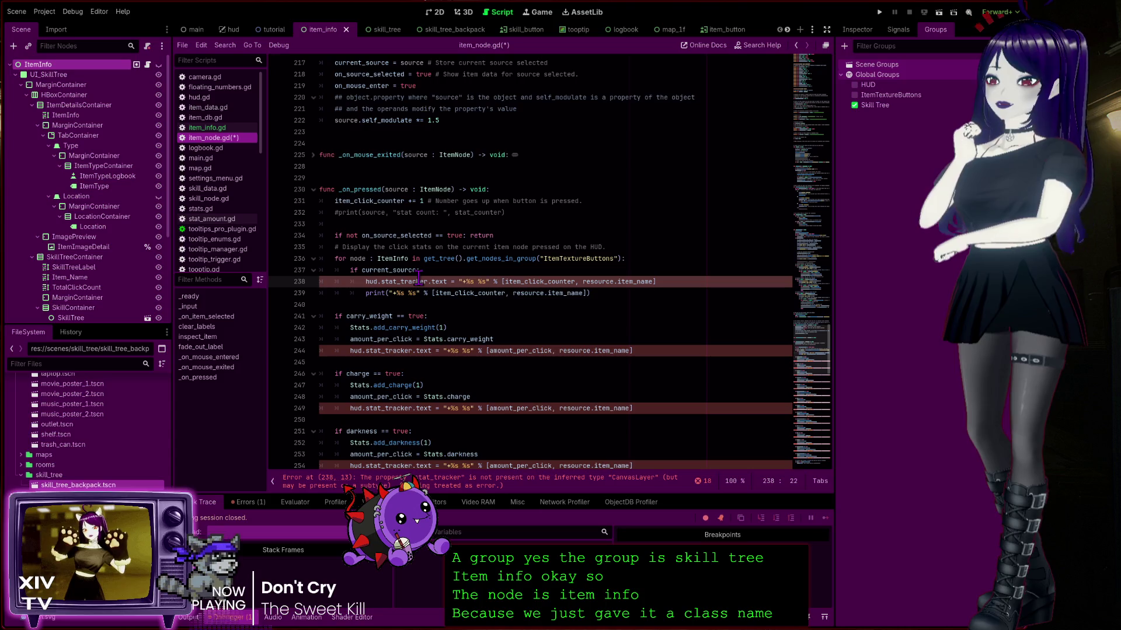
click(441, 487)
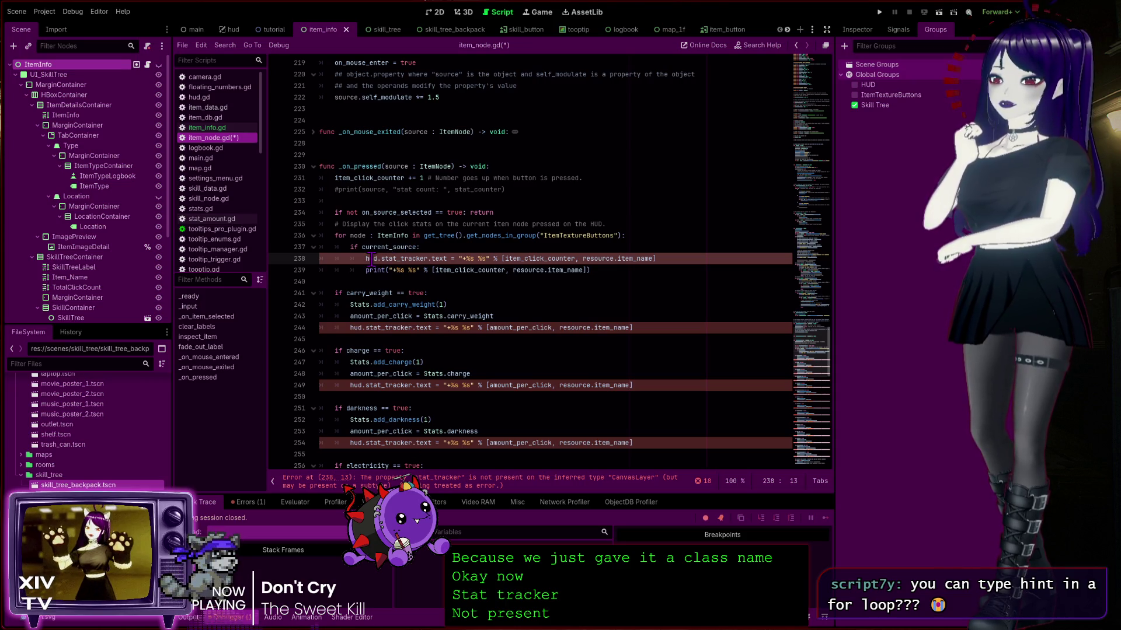
click(422, 247)
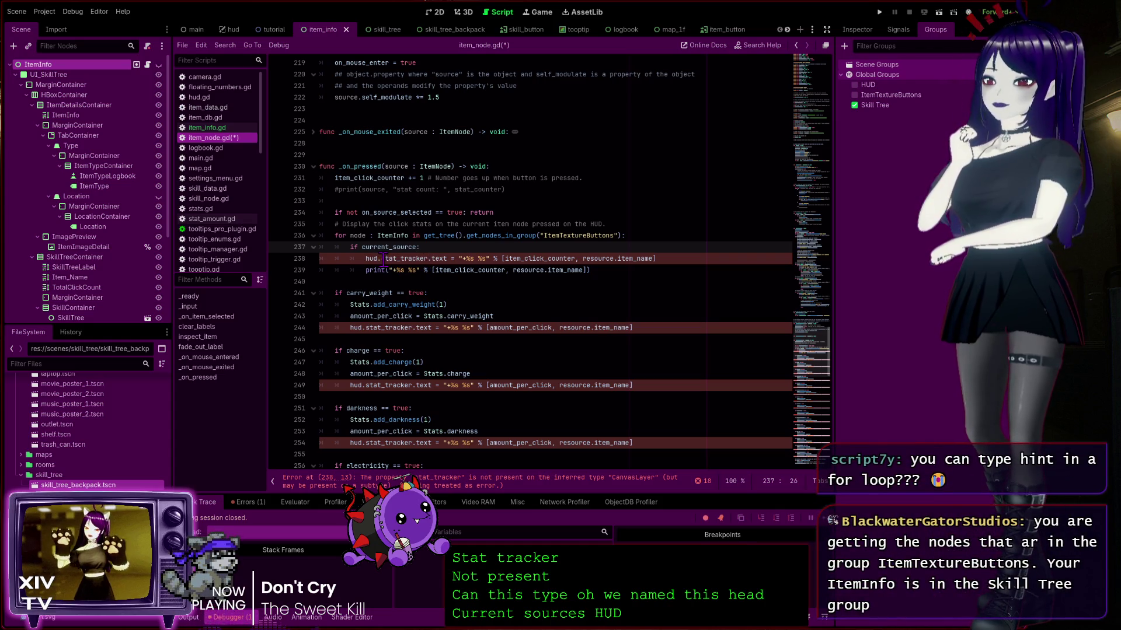
click(451, 259)
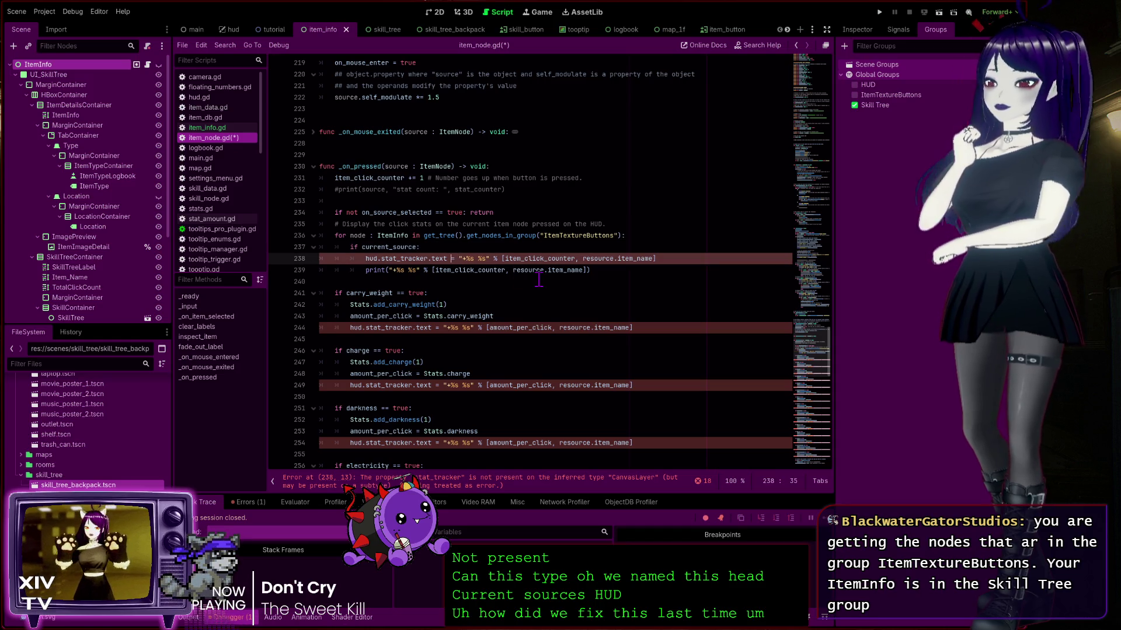
text(: HUD)
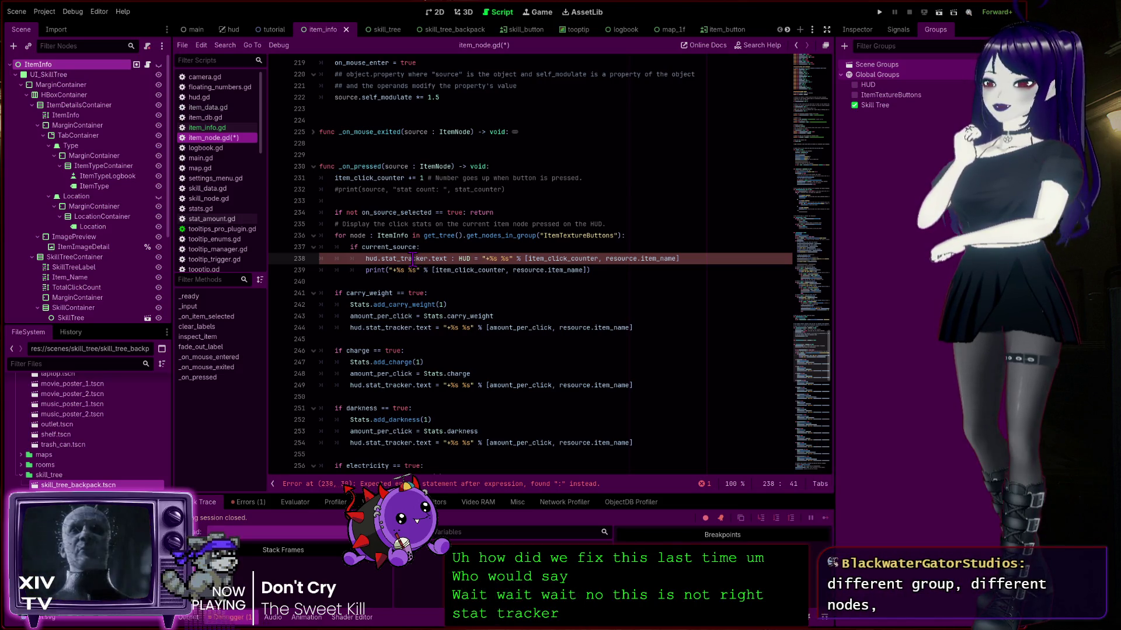
double_click(467, 258)
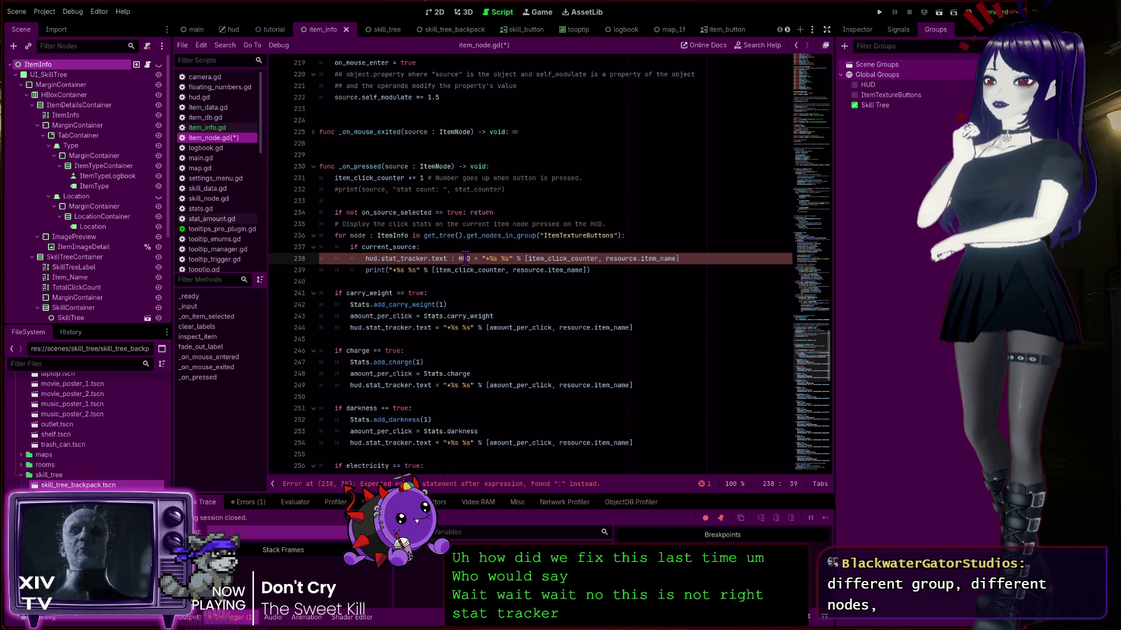
key(BackSpace)
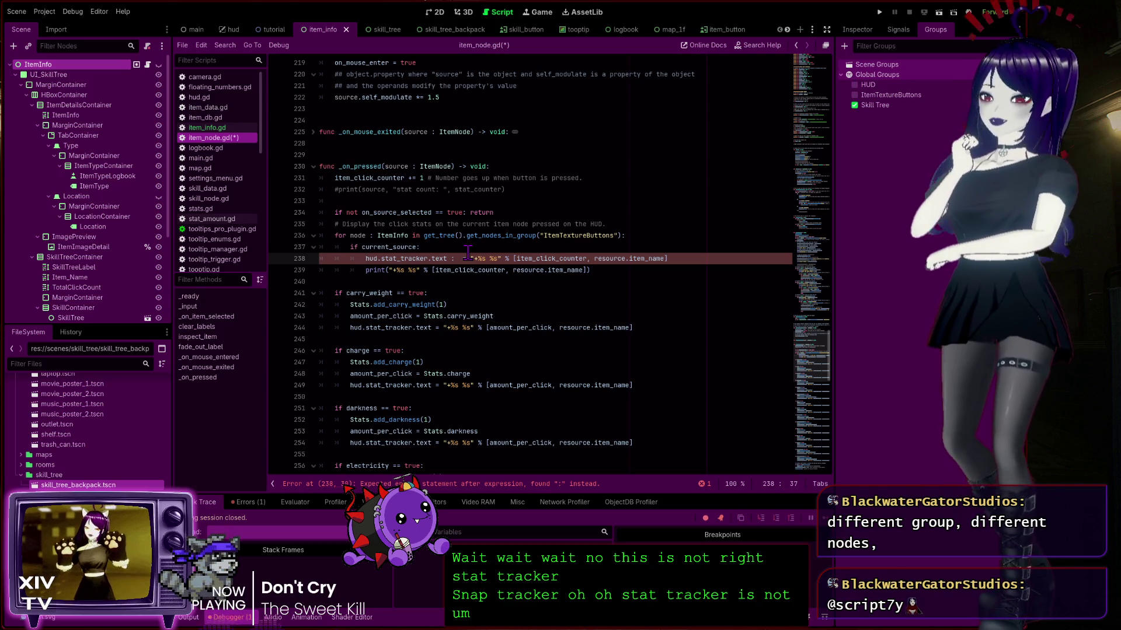
text(Statng =)
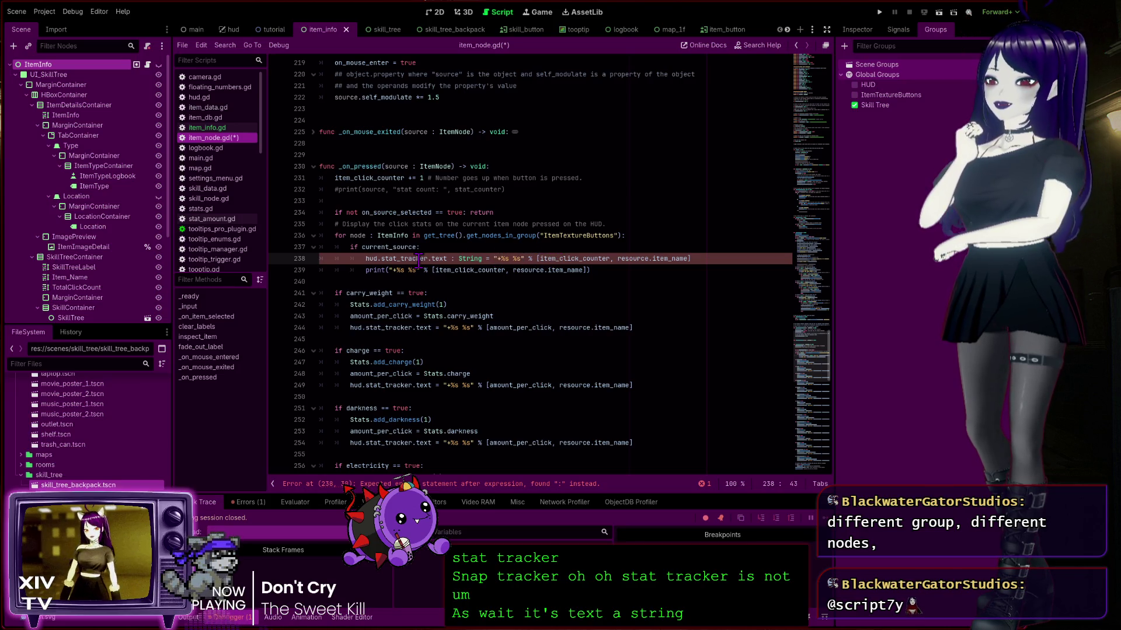
key(BackSpace)
key(BackSpace)
key(BackSpace)
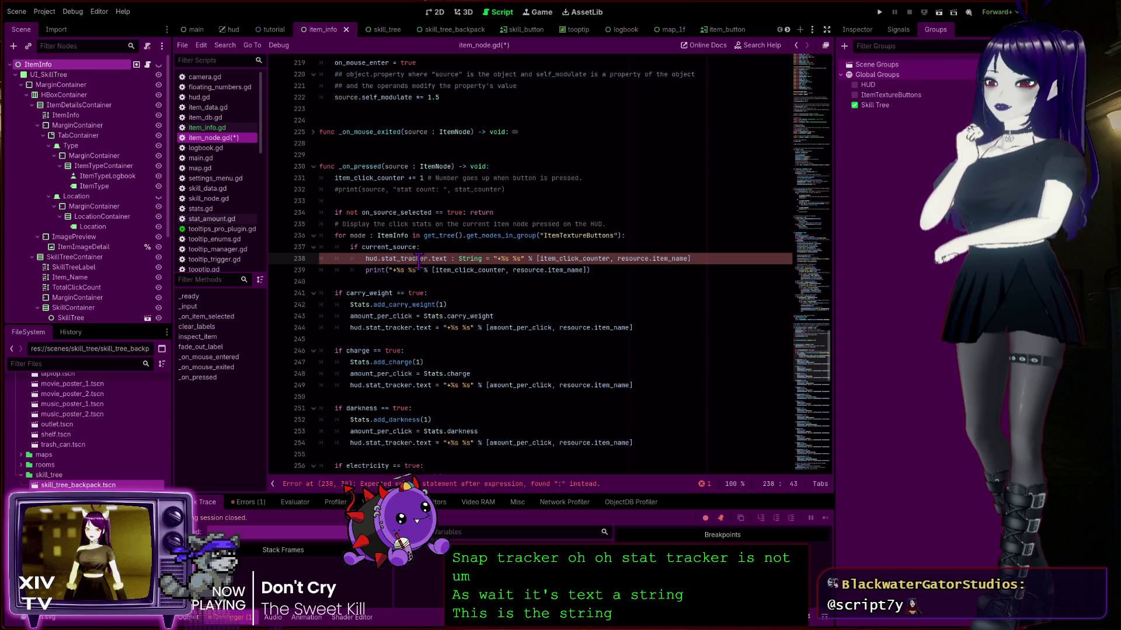
key(BackSpace)
key(BackSpace)
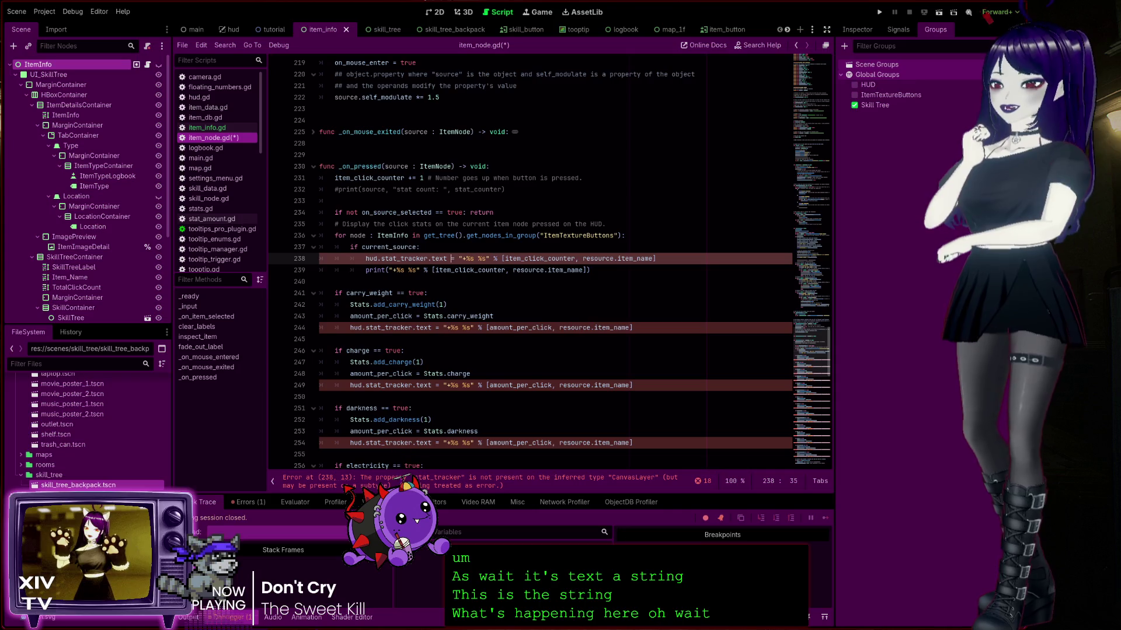
click(503, 487)
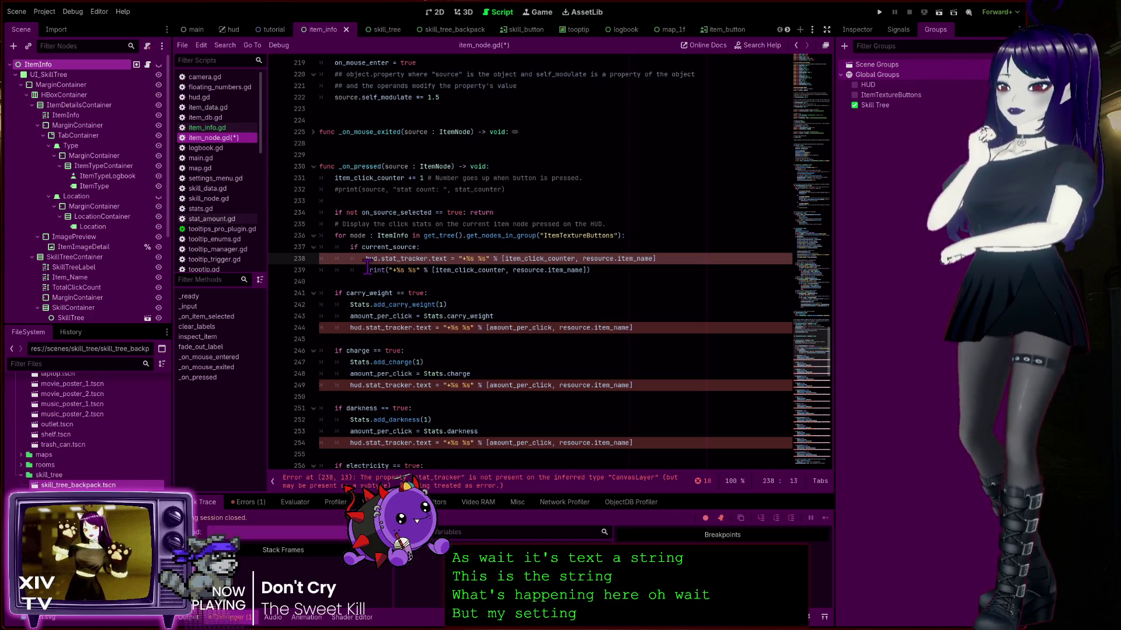
double_click(415, 258)
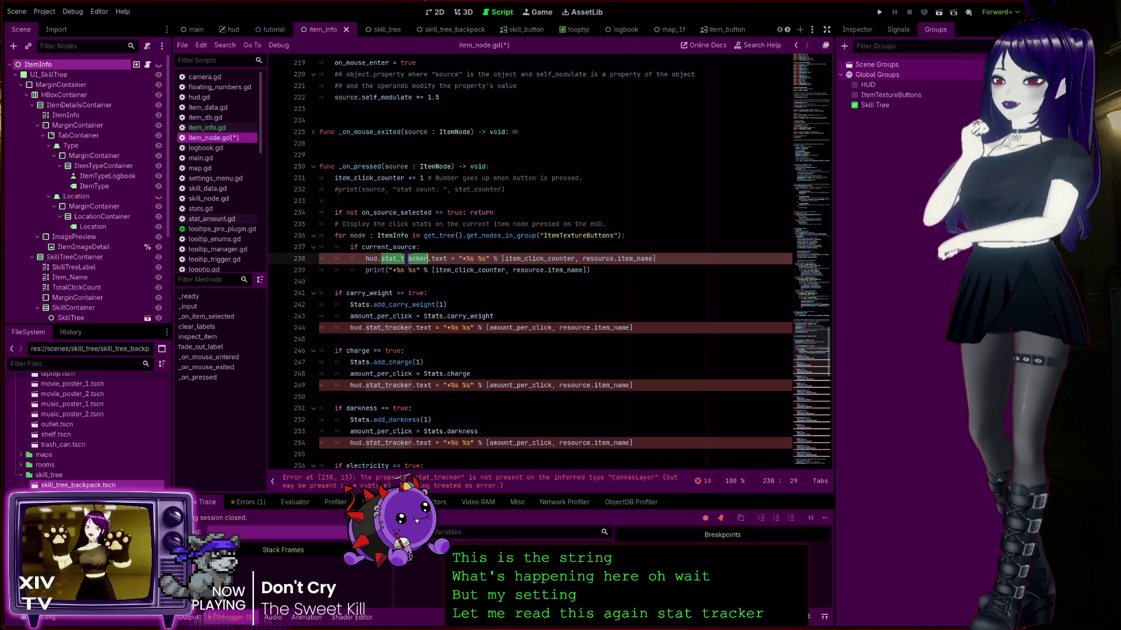
Confirm hud.gd declares stat_tracker as a Label, then return to item_node.gd's line 238 error
click(231, 29)
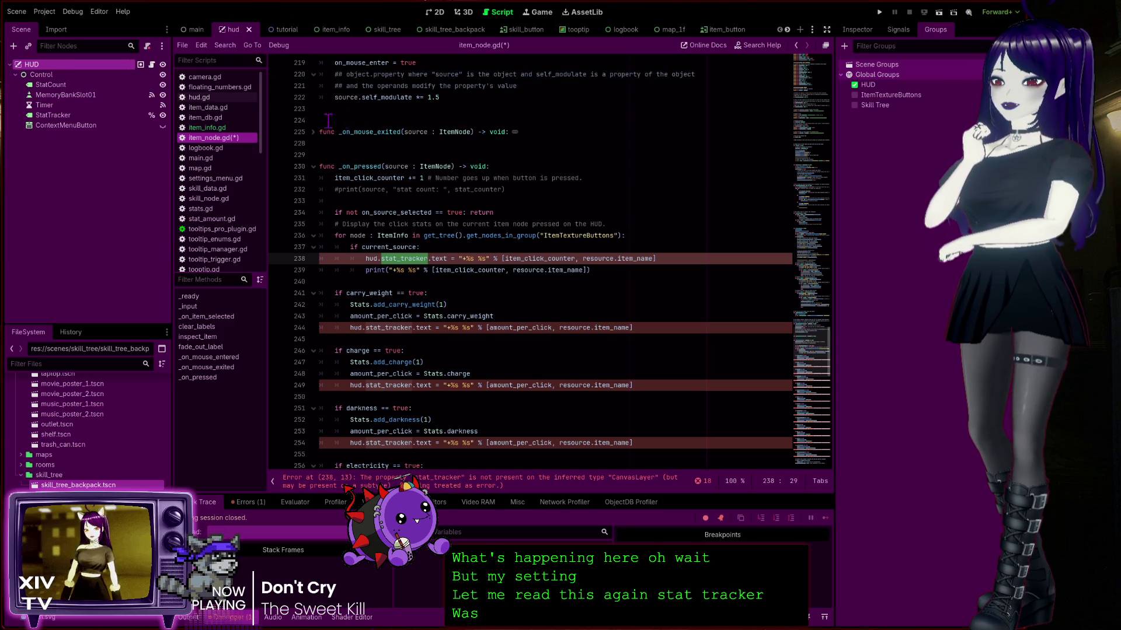
click(152, 64)
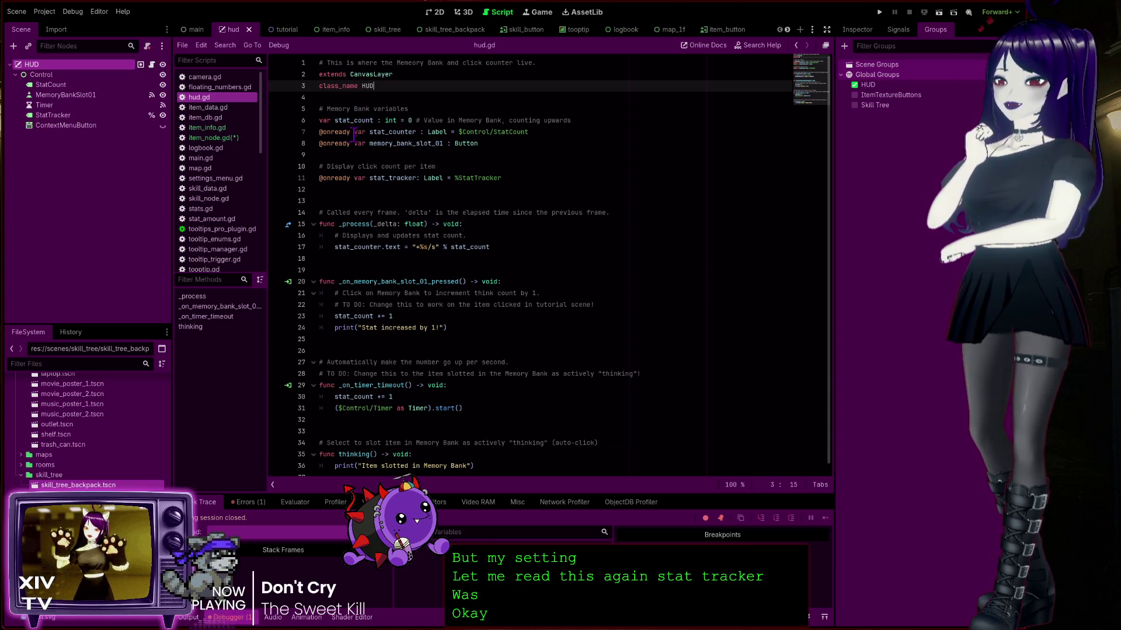
double_click(433, 179)
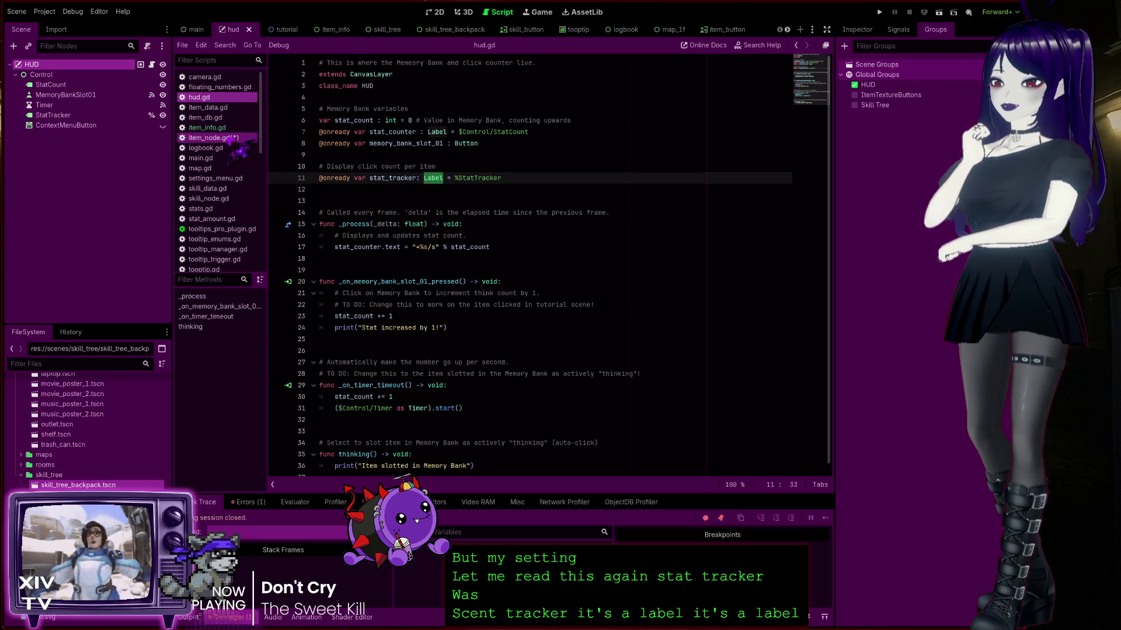
click(234, 139)
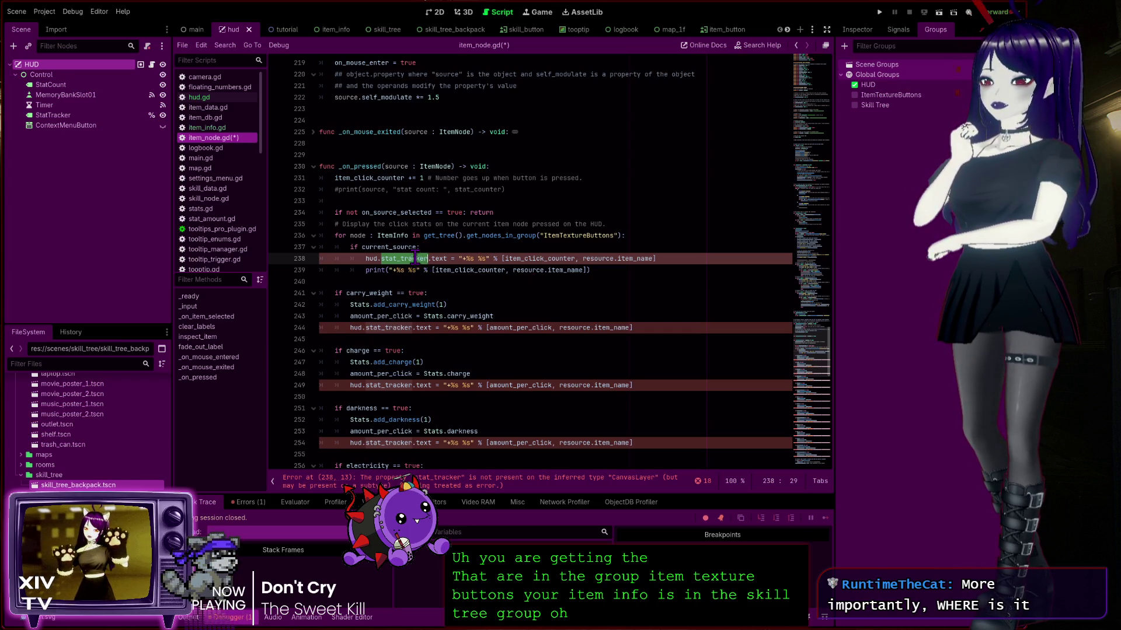
double_click(602, 235)
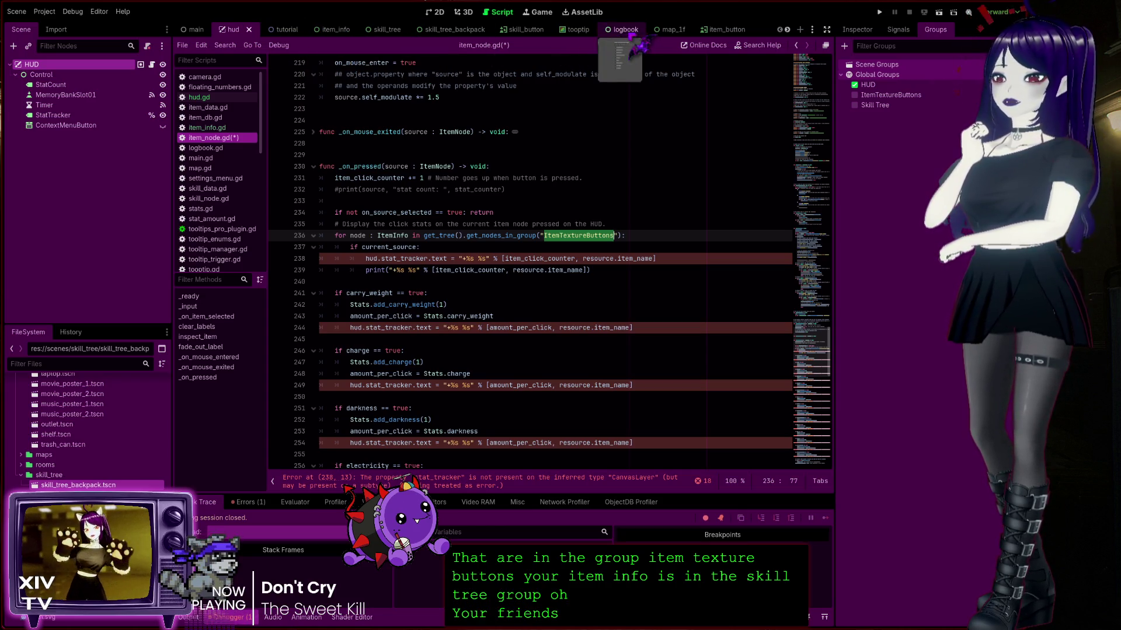
click(727, 30)
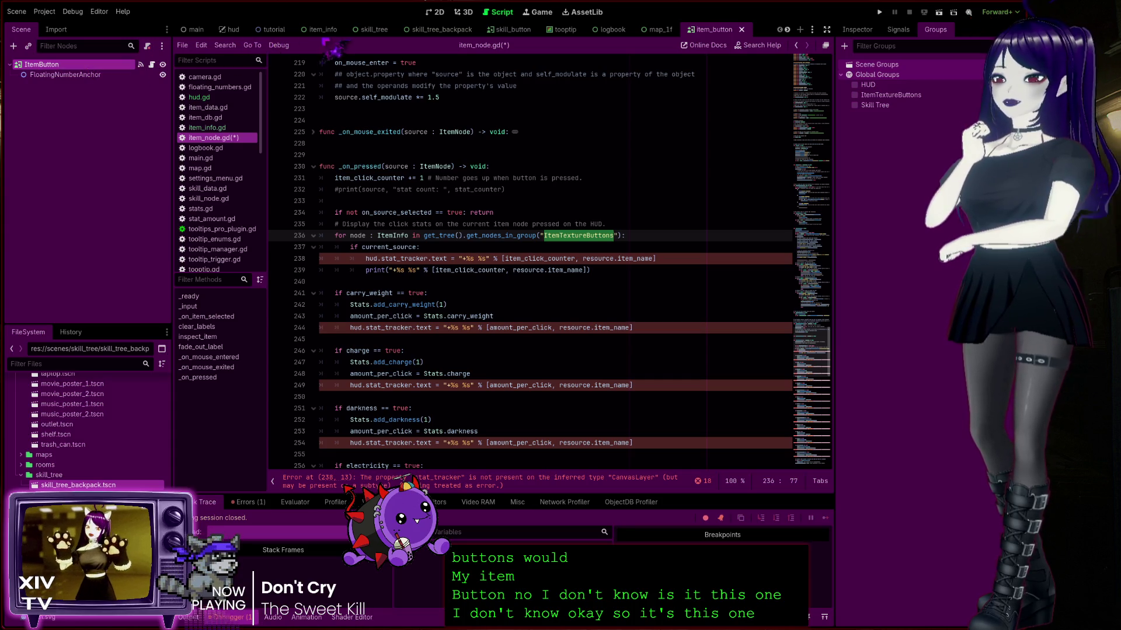
Check the item_info and tutorial scenes for nodes in the ItemTextureButtons group
click(321, 32)
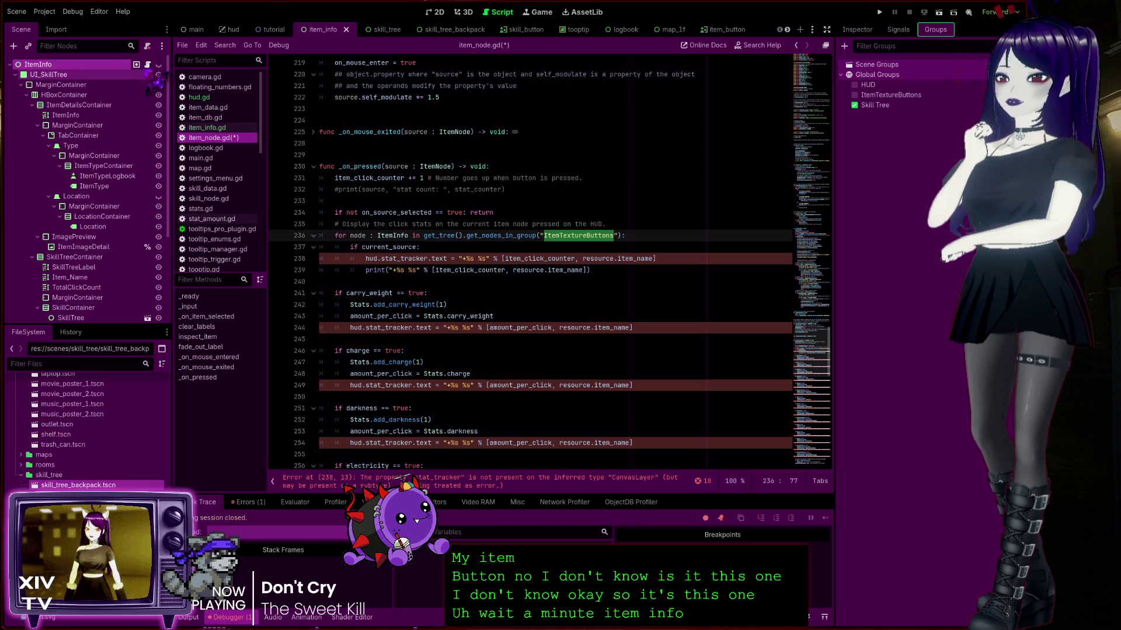
scroll(128, 274, down, 5)
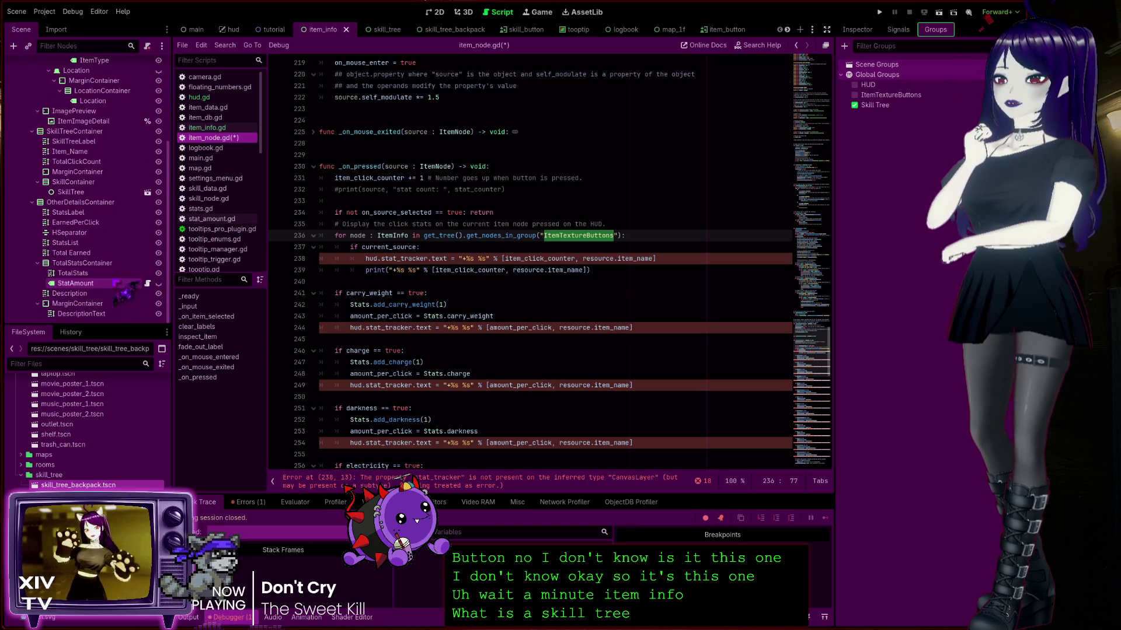
scroll(134, 275, up, 5)
click(269, 30)
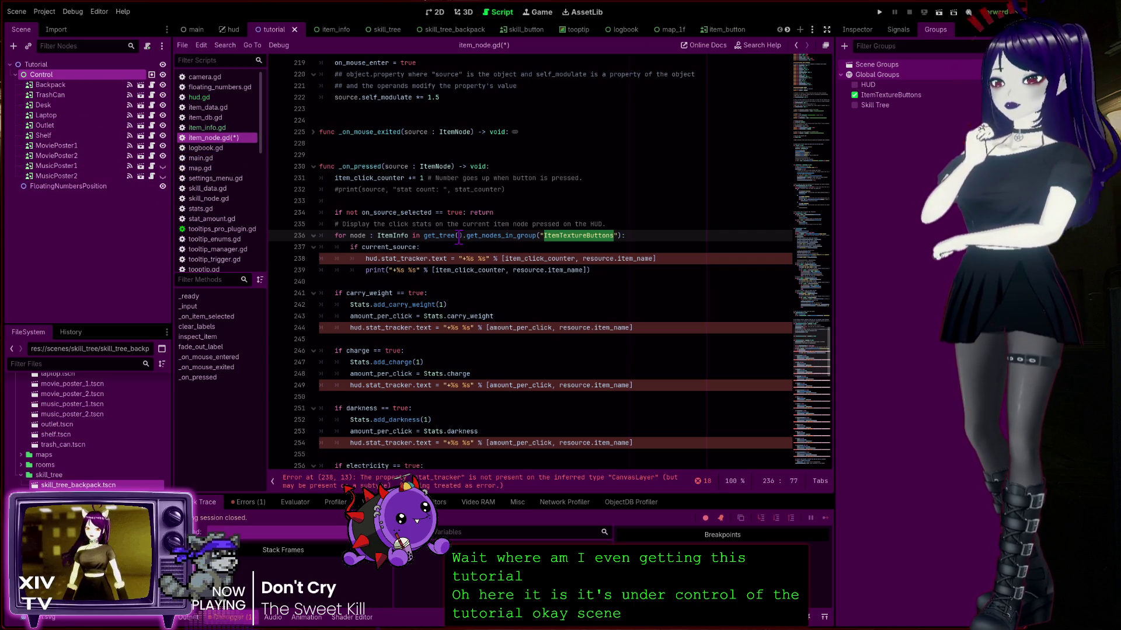
Retype the loop variable node on line 236 as Control instead of ItemInfo
double_click(394, 236)
text(Control)
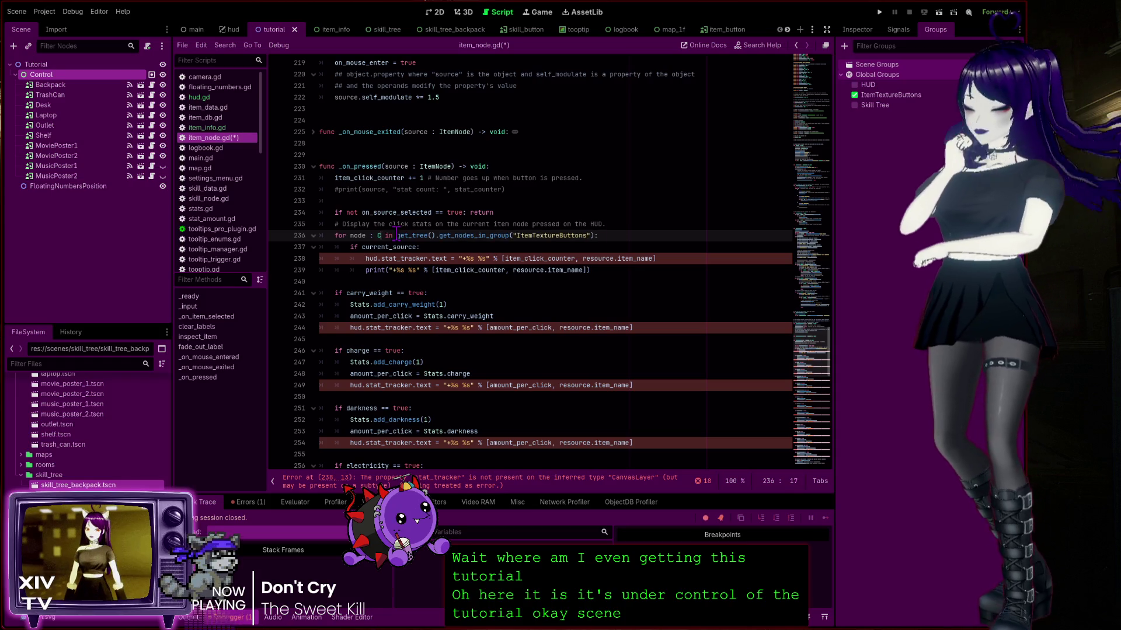
drag(513, 235, 515, 224)
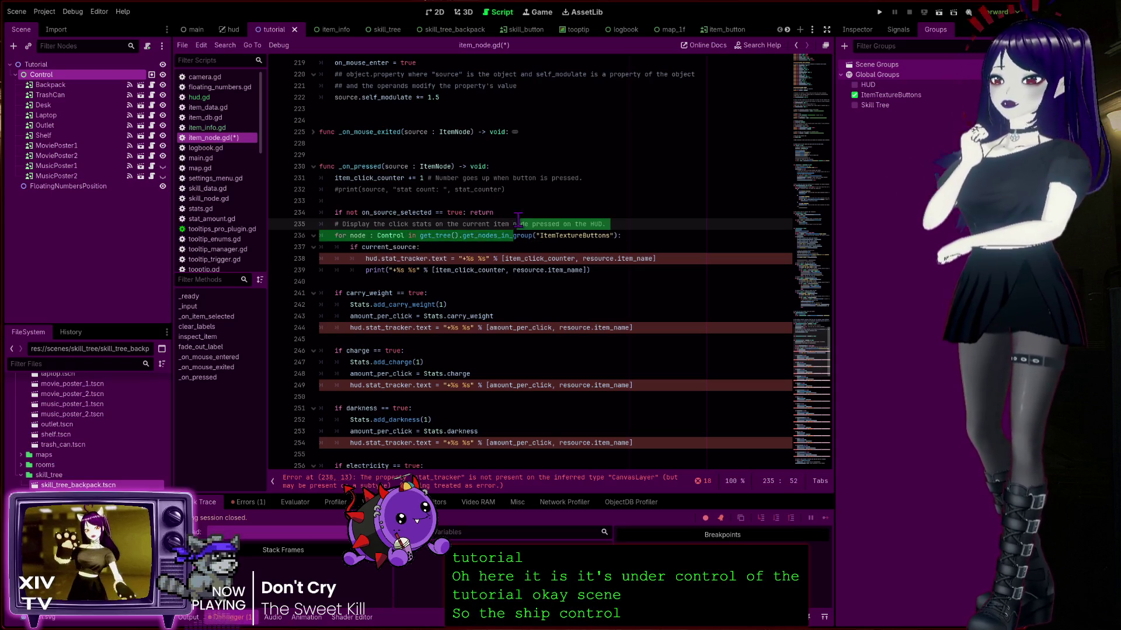
click(413, 258)
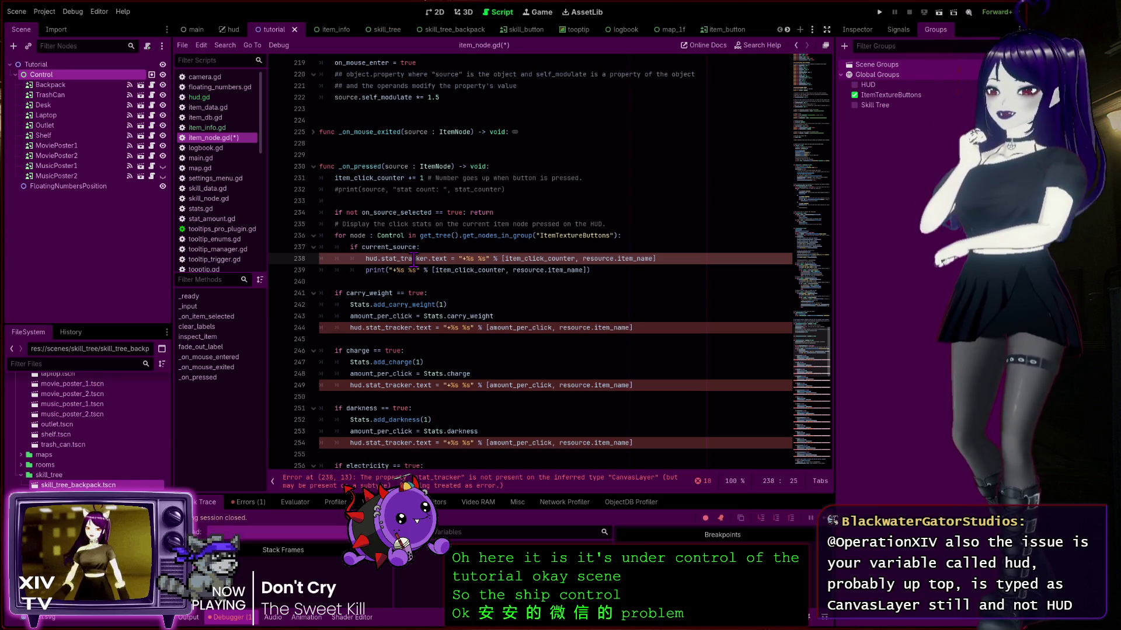
click(406, 305)
double_click(379, 293)
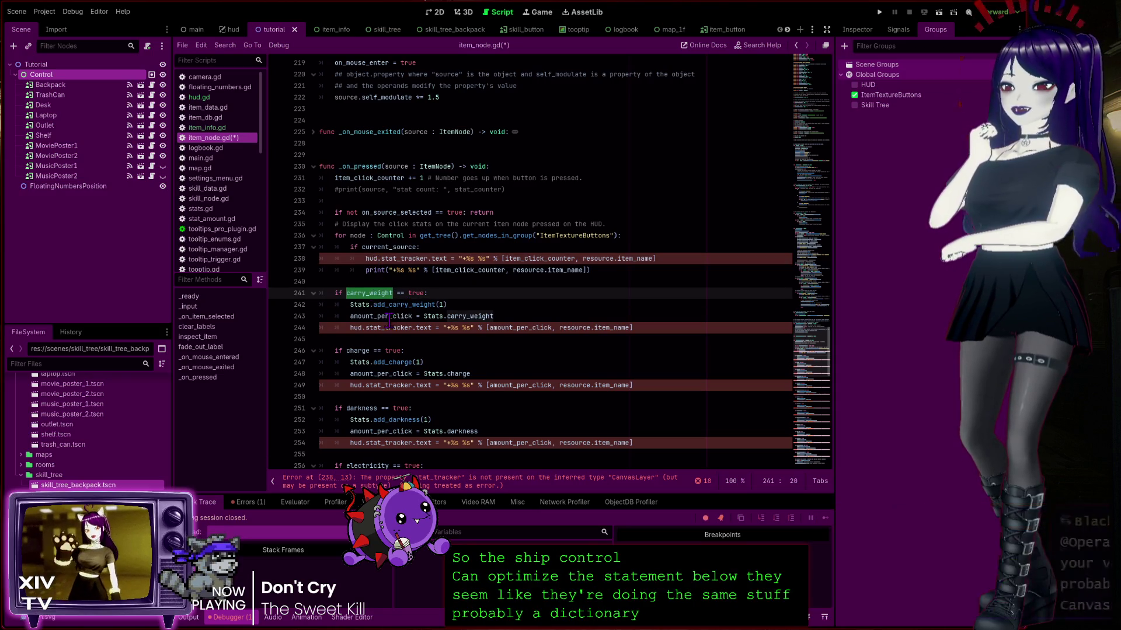
scroll(385, 309, down, 6)
scroll(394, 320, up, 6)
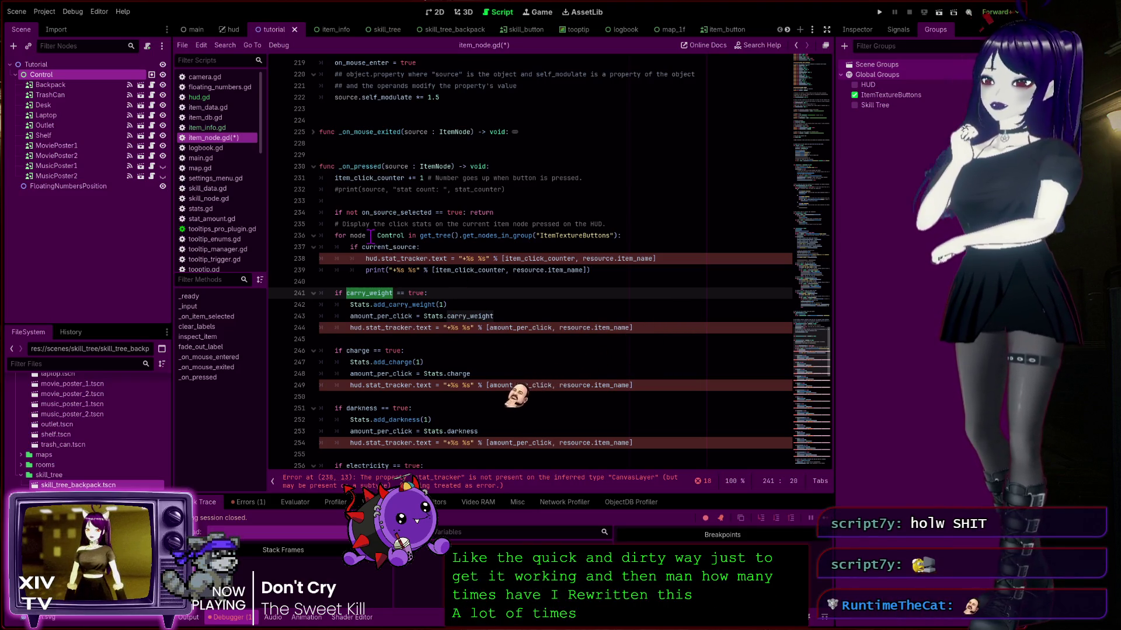
scroll(403, 222, up, 3)
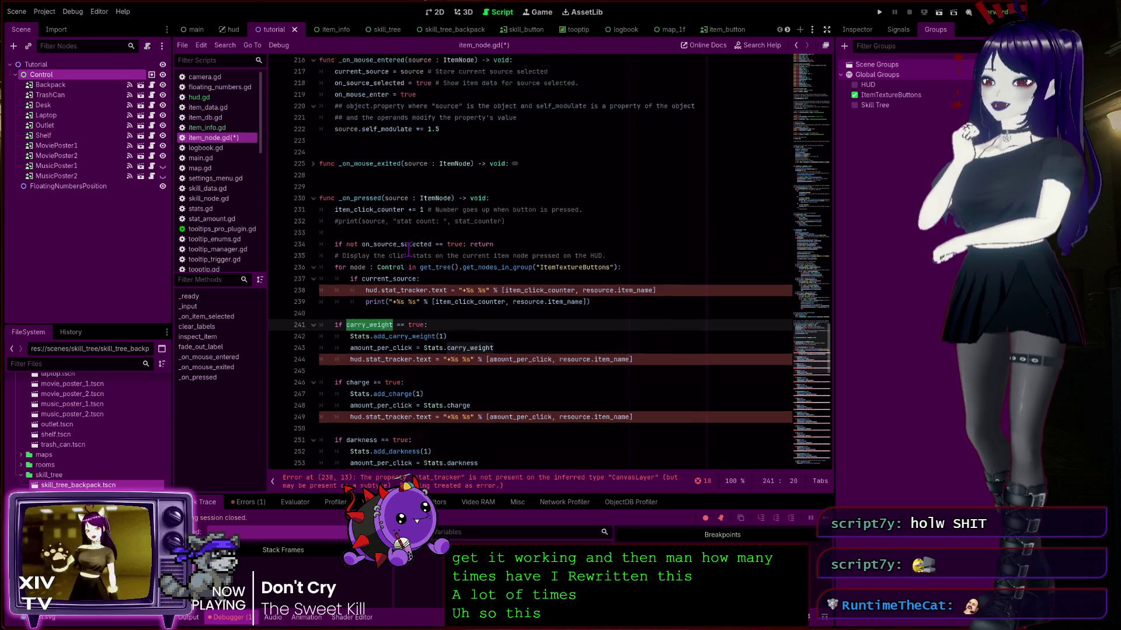
scroll(406, 249, down, 15)
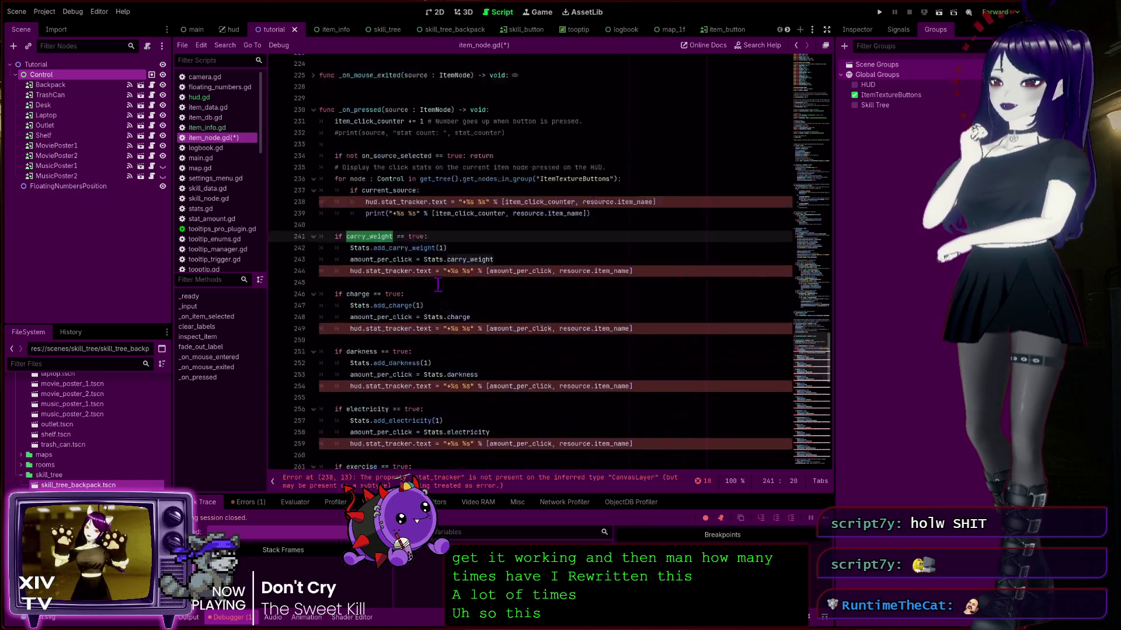
scroll(438, 290, up, 11)
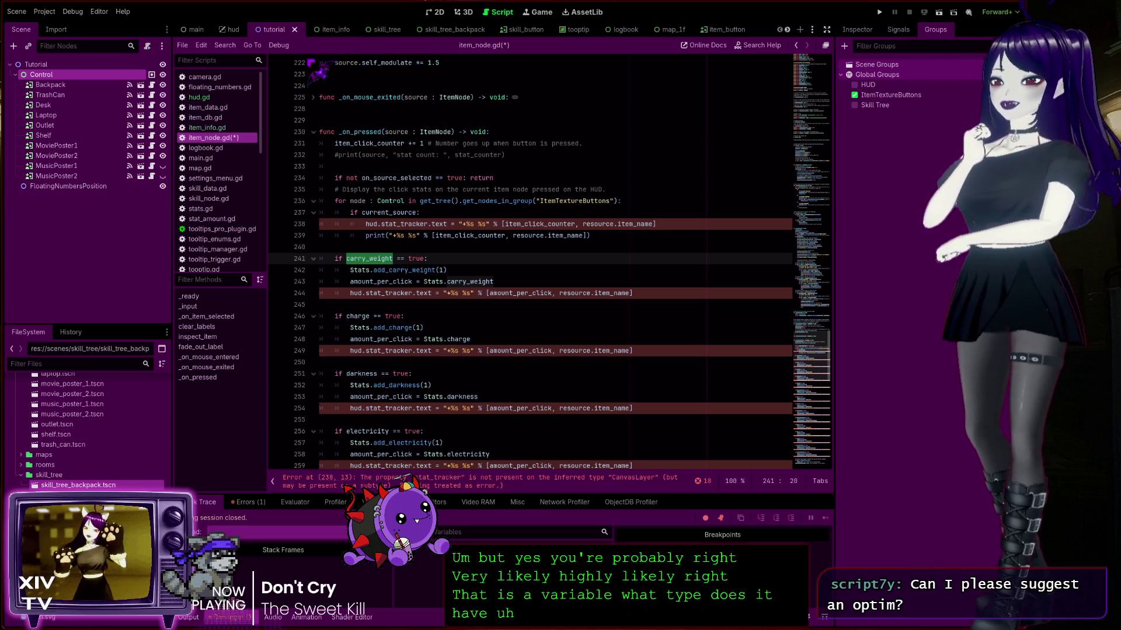
click(817, 89)
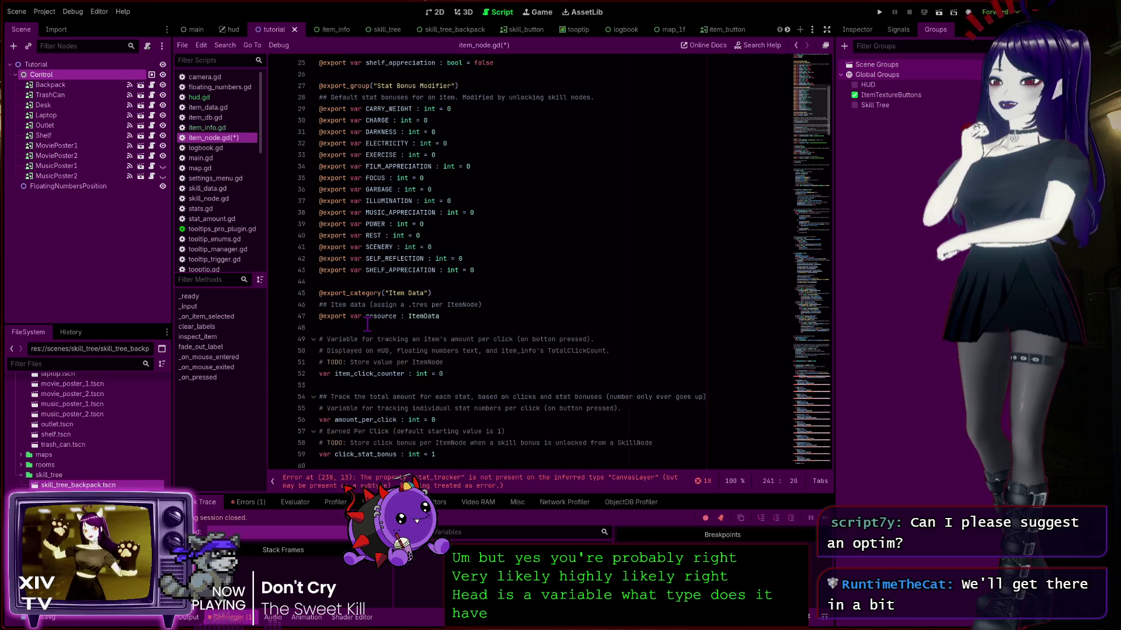
scroll(367, 321, down, 4)
scroll(385, 313, down, 4)
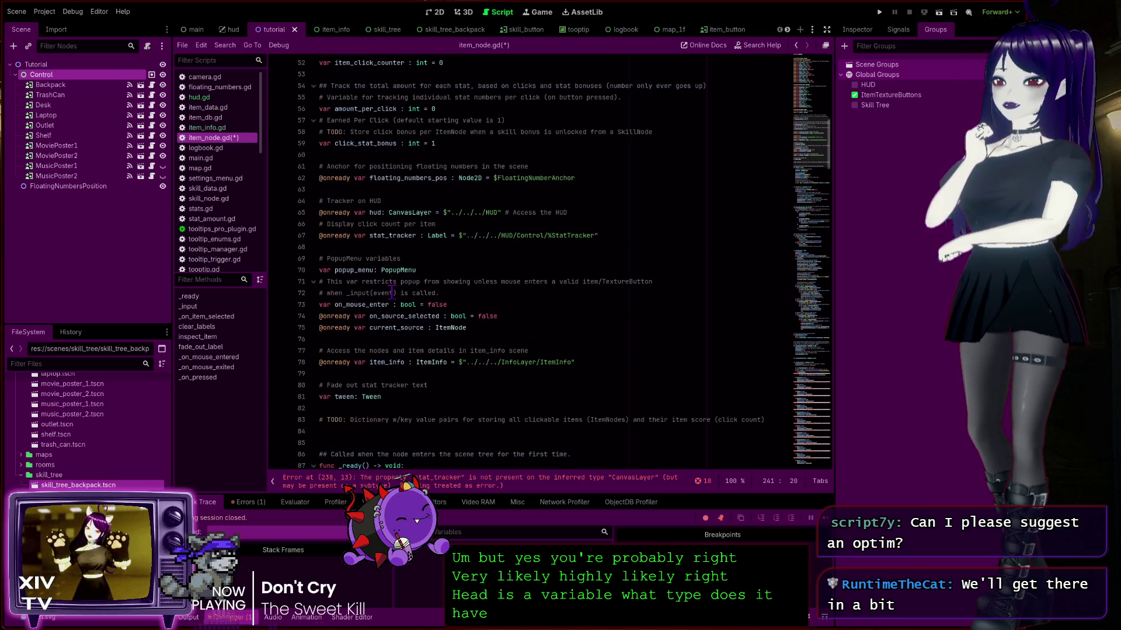
double_click(415, 212)
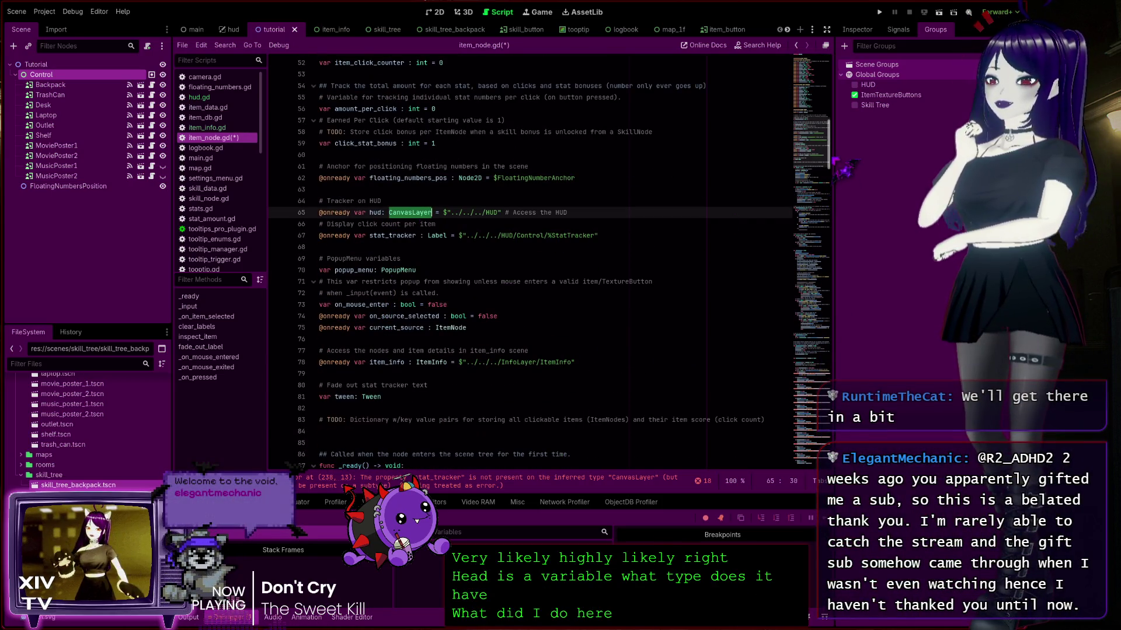
scroll(815, 376, down, 7)
click(816, 378)
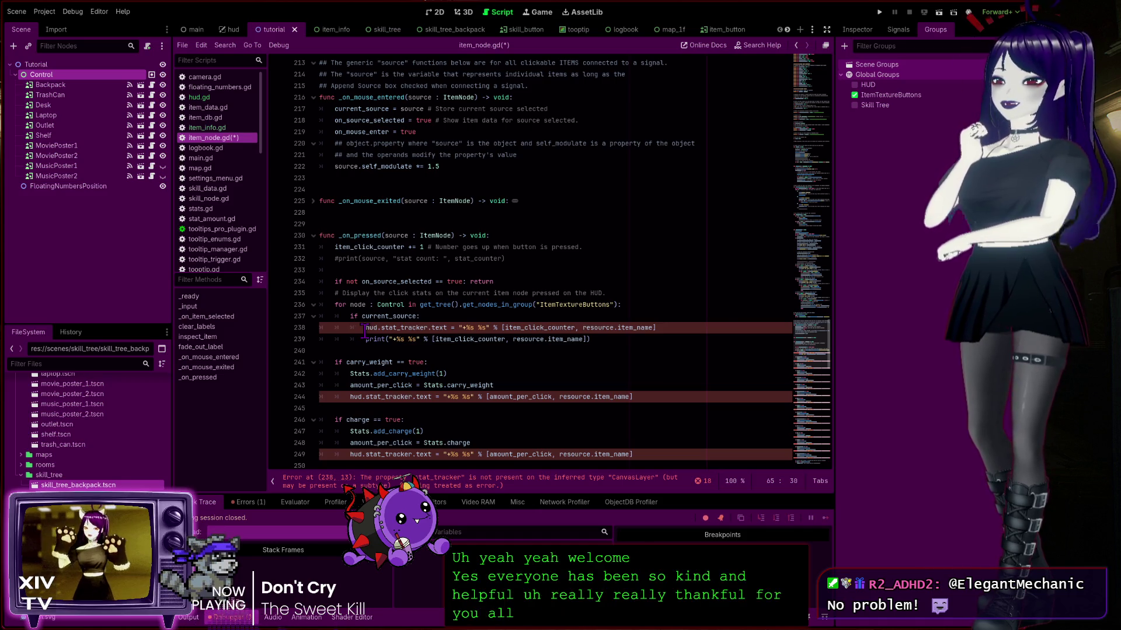
click(713, 329)
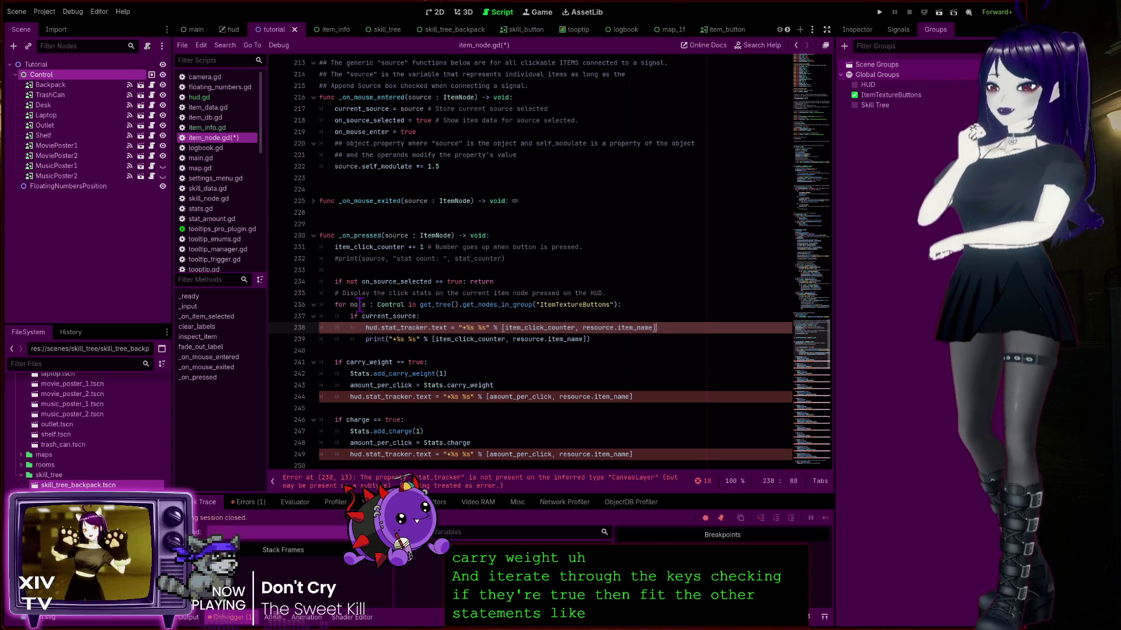
scroll(455, 286, down, 3)
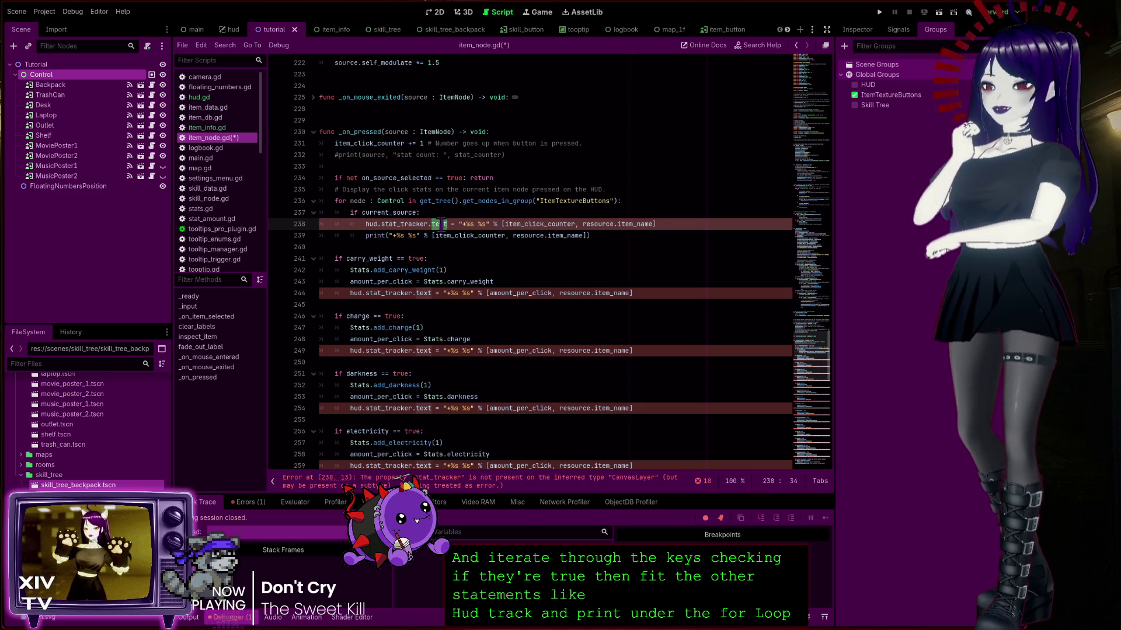
click(381, 224)
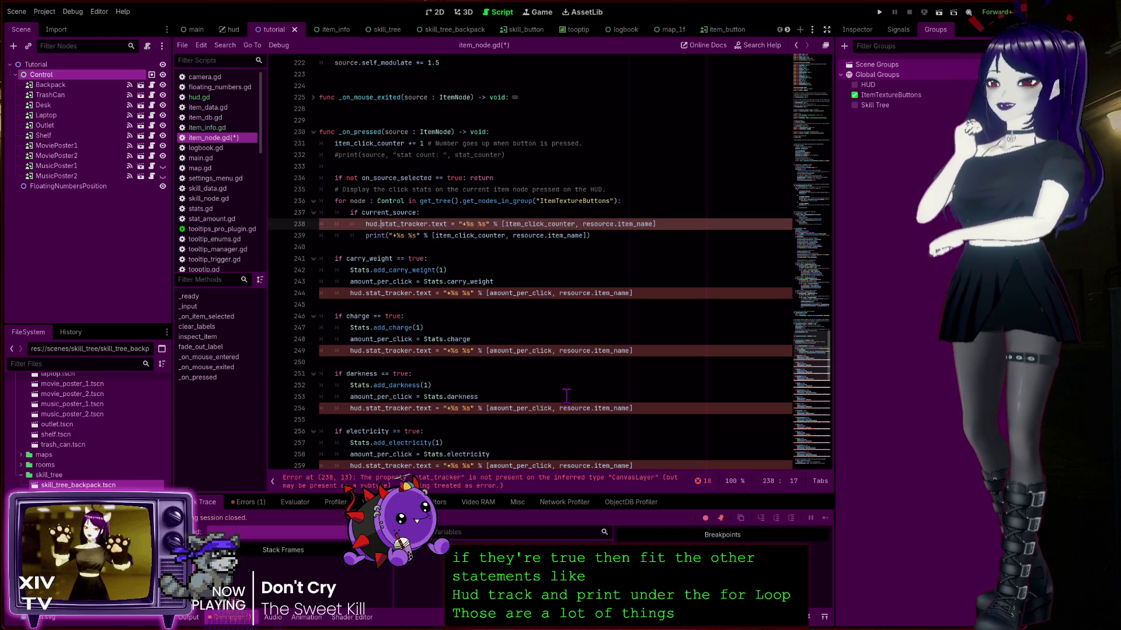
scroll(566, 395, down, 3)
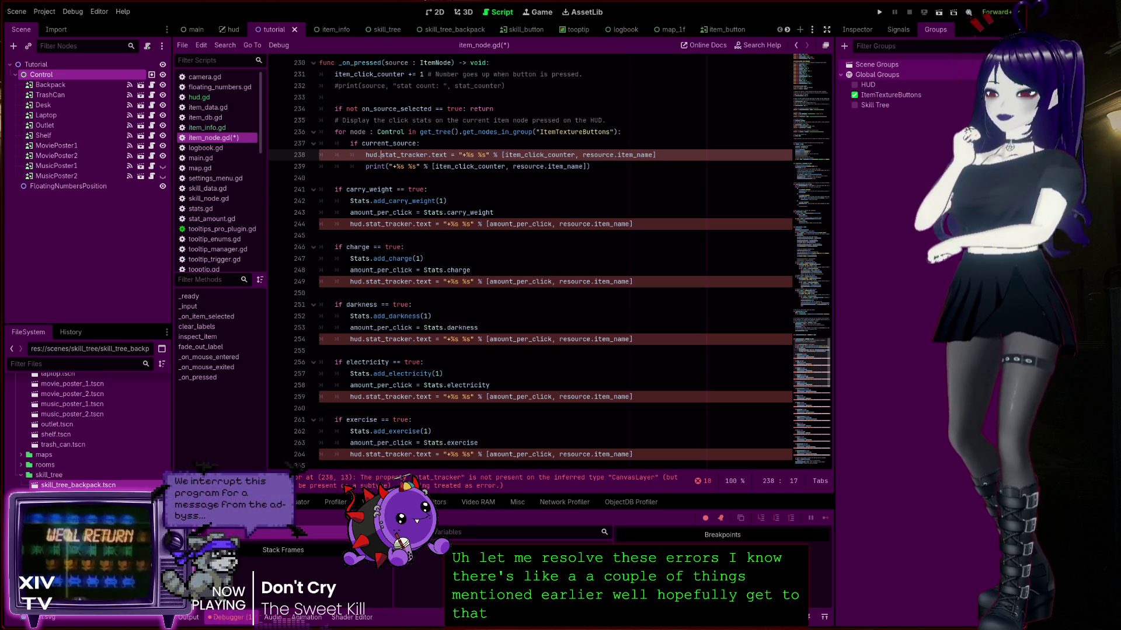
key(Home)
scroll(554, 262, up, 3)
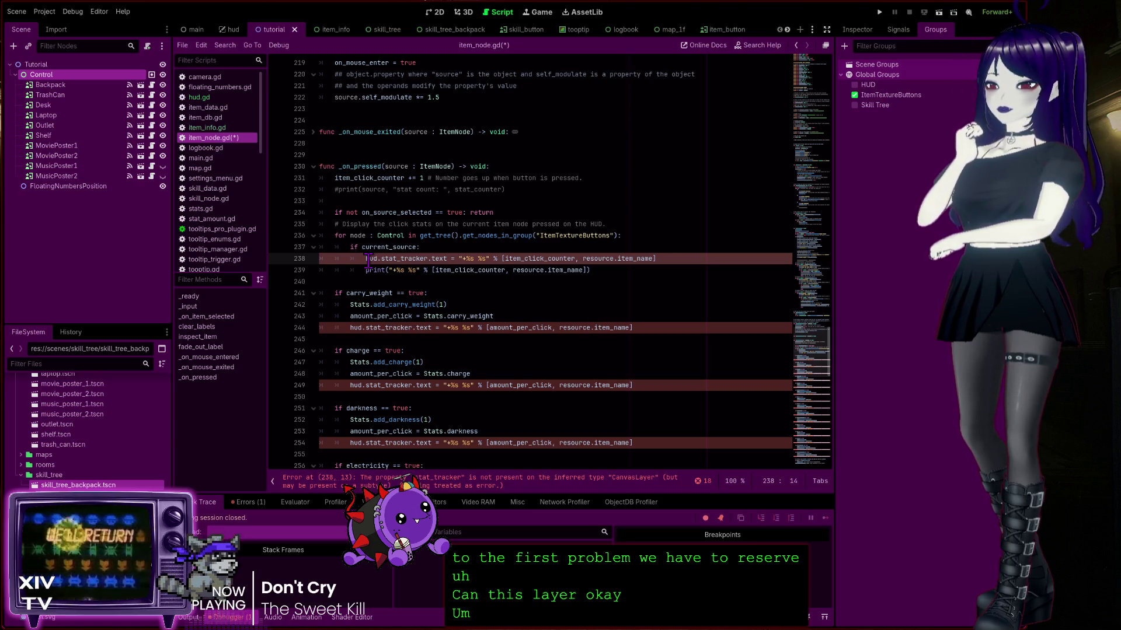
Find the hud variable typed as CanvasLayer on line 65, then open the HUD scene
double_click(407, 259)
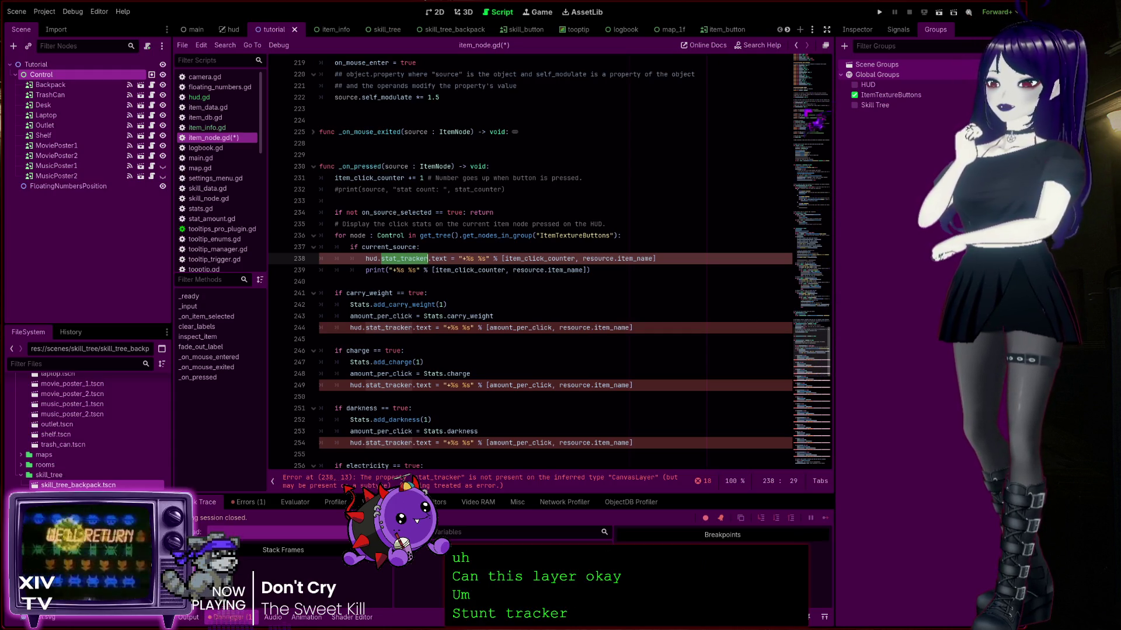
click(805, 119)
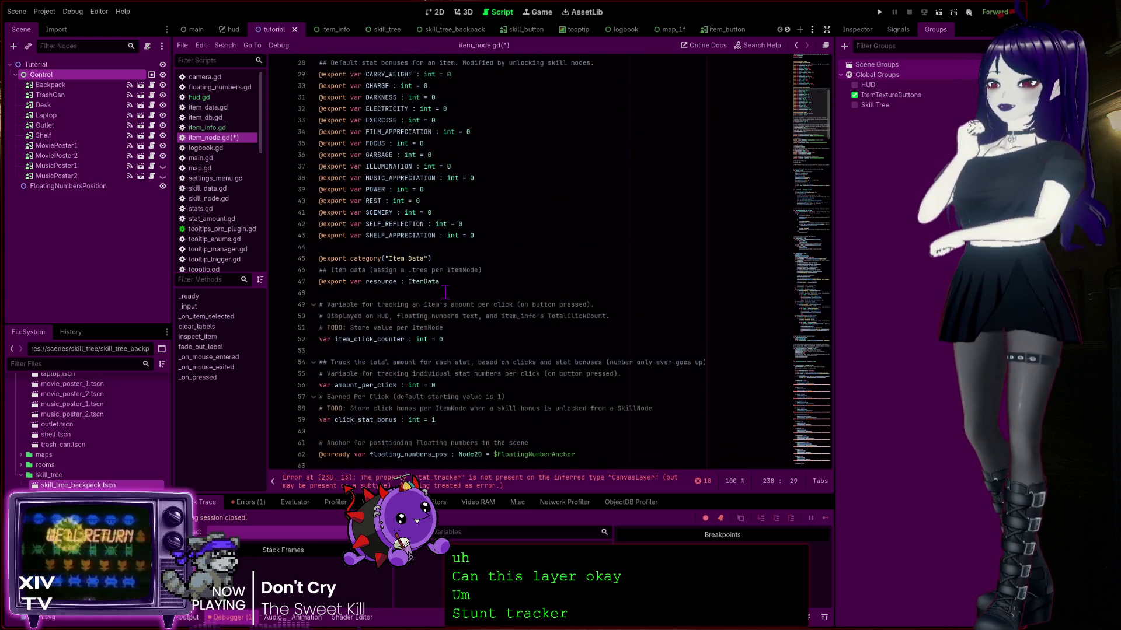
scroll(441, 355, down, 5)
scroll(443, 347, down, 3)
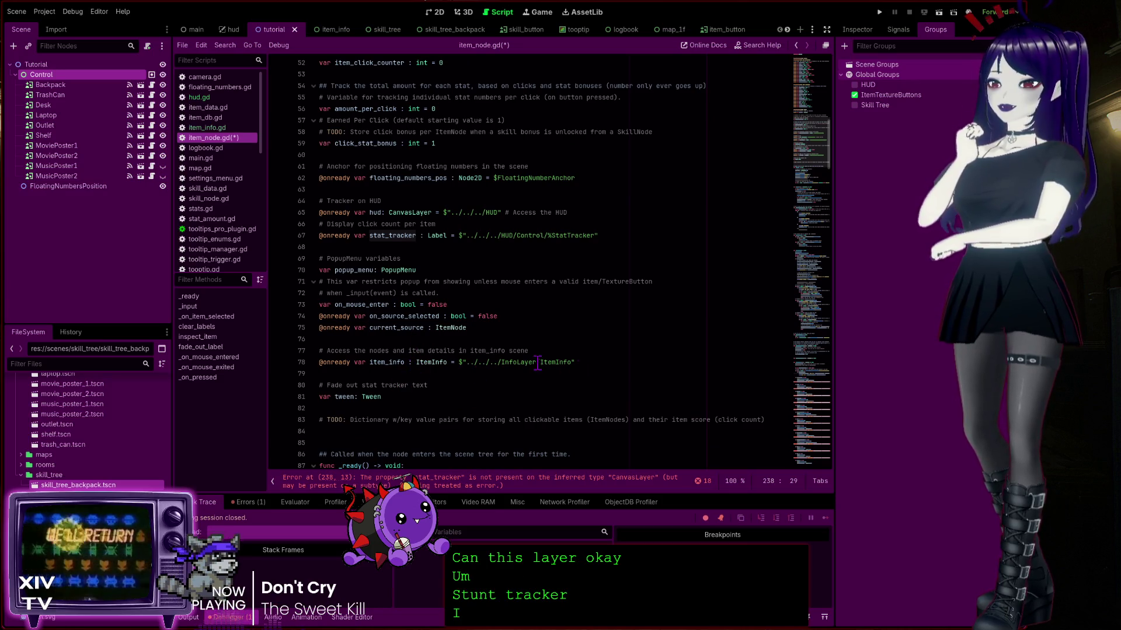
double_click(417, 212)
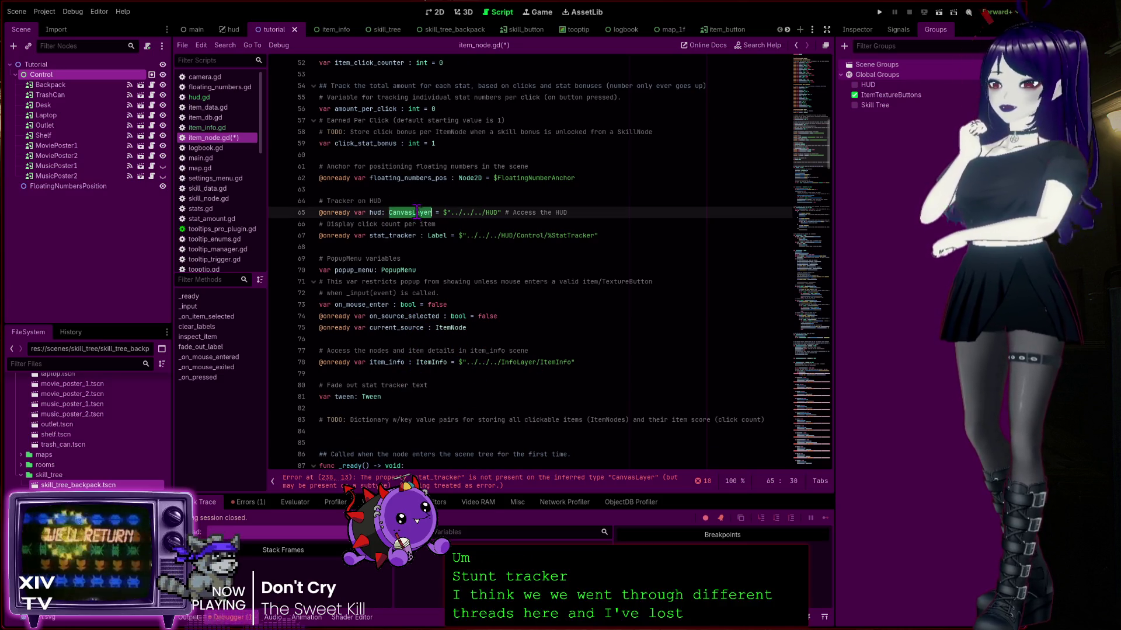
double_click(372, 212)
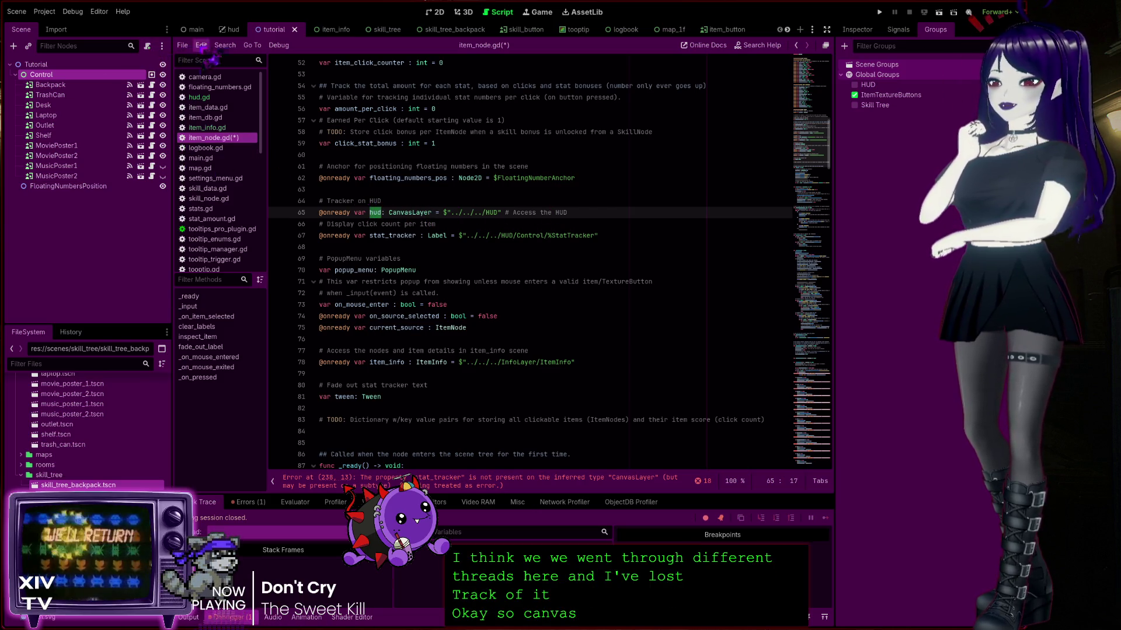
click(231, 29)
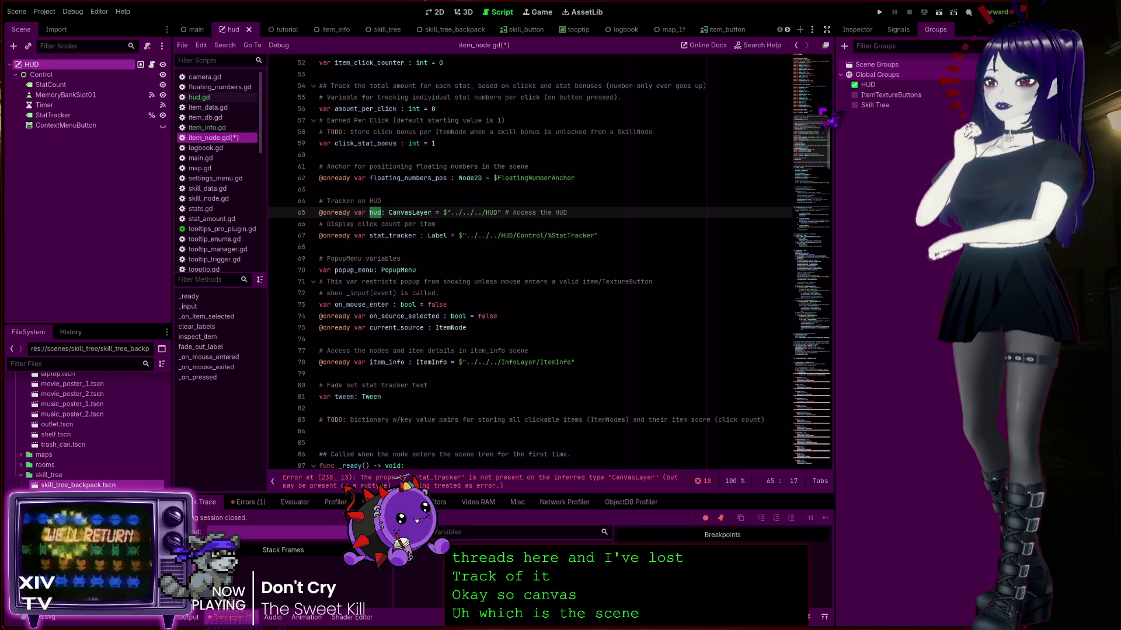
click(812, 390)
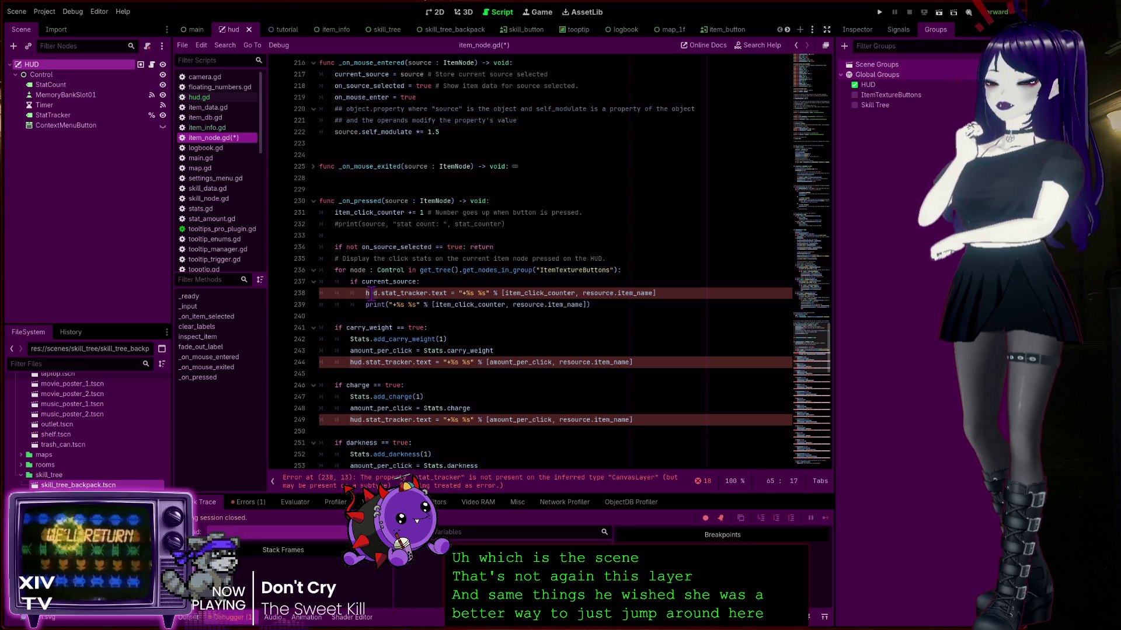
click(152, 64)
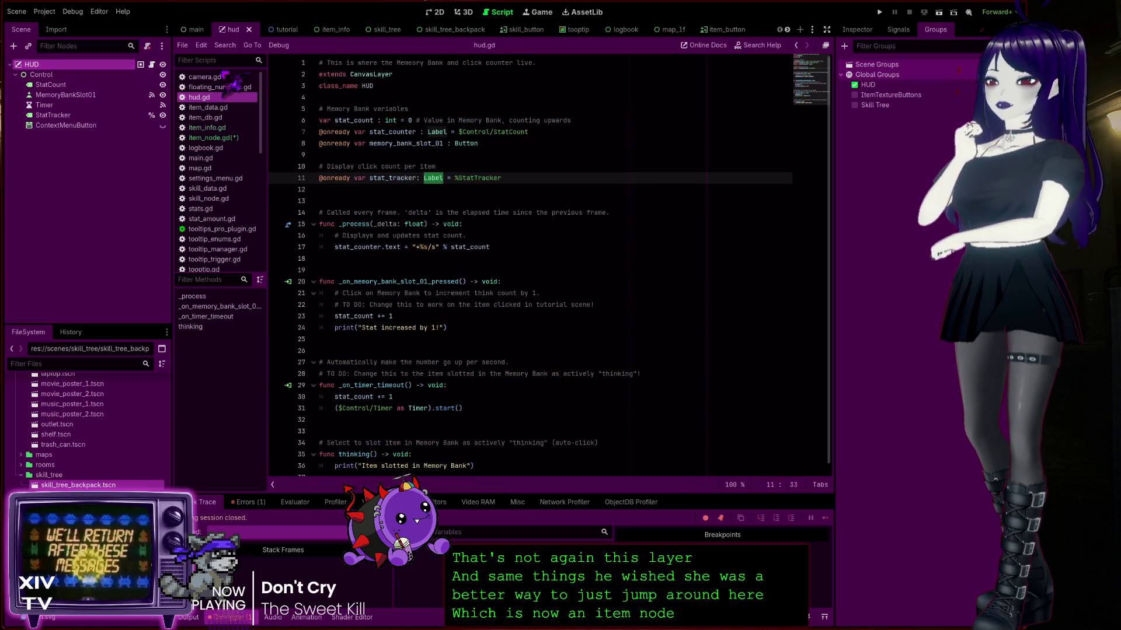
click(367, 85)
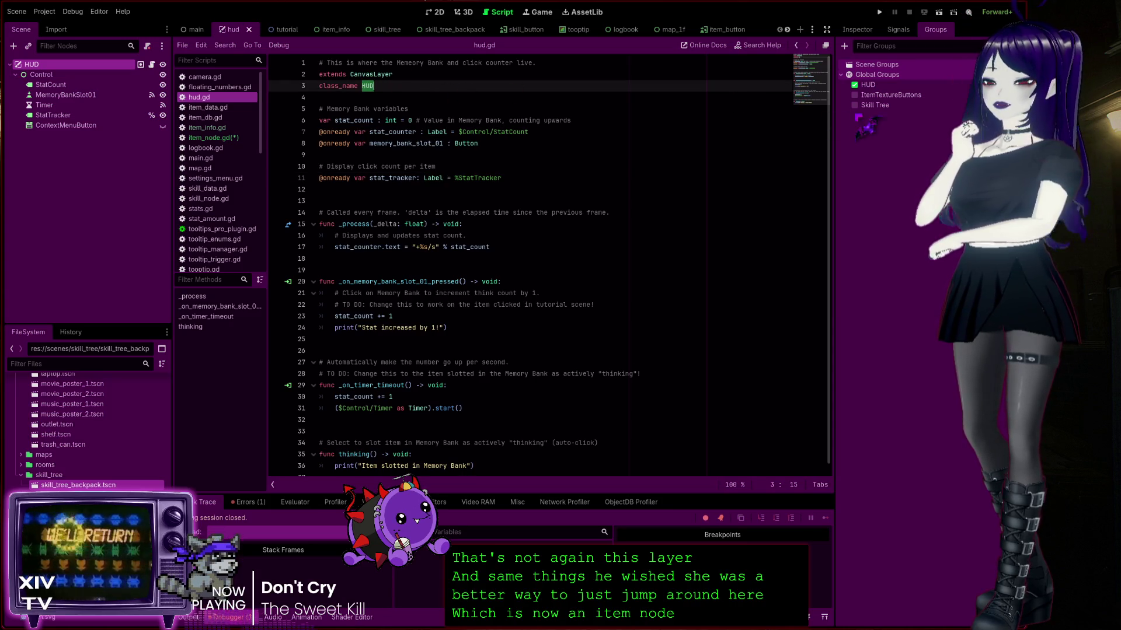
double_click(366, 86)
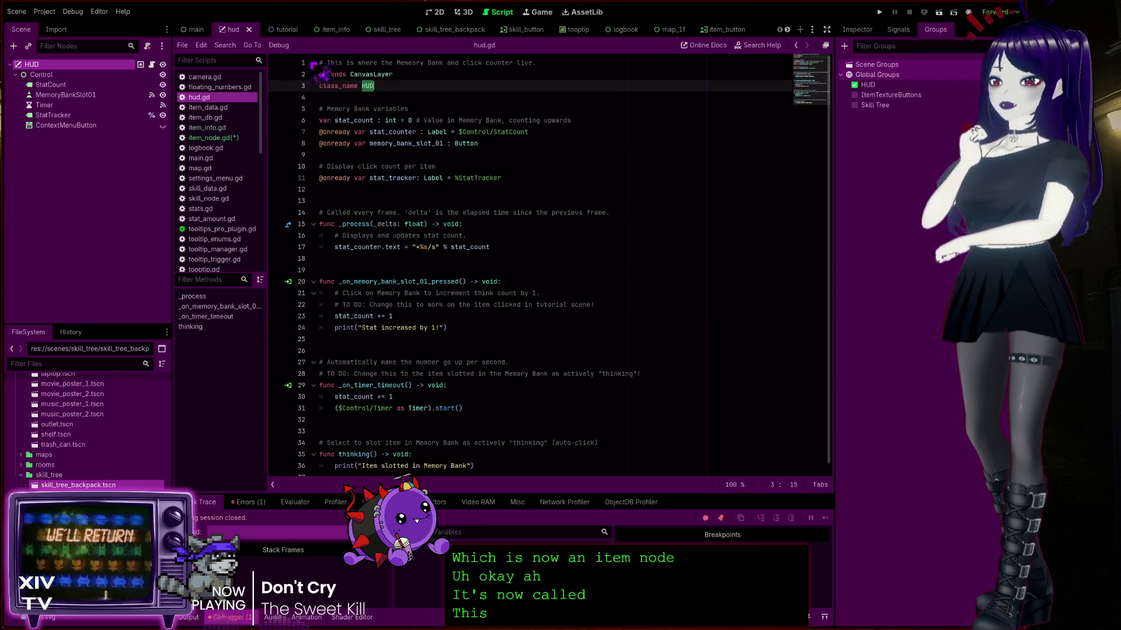
click(213, 138)
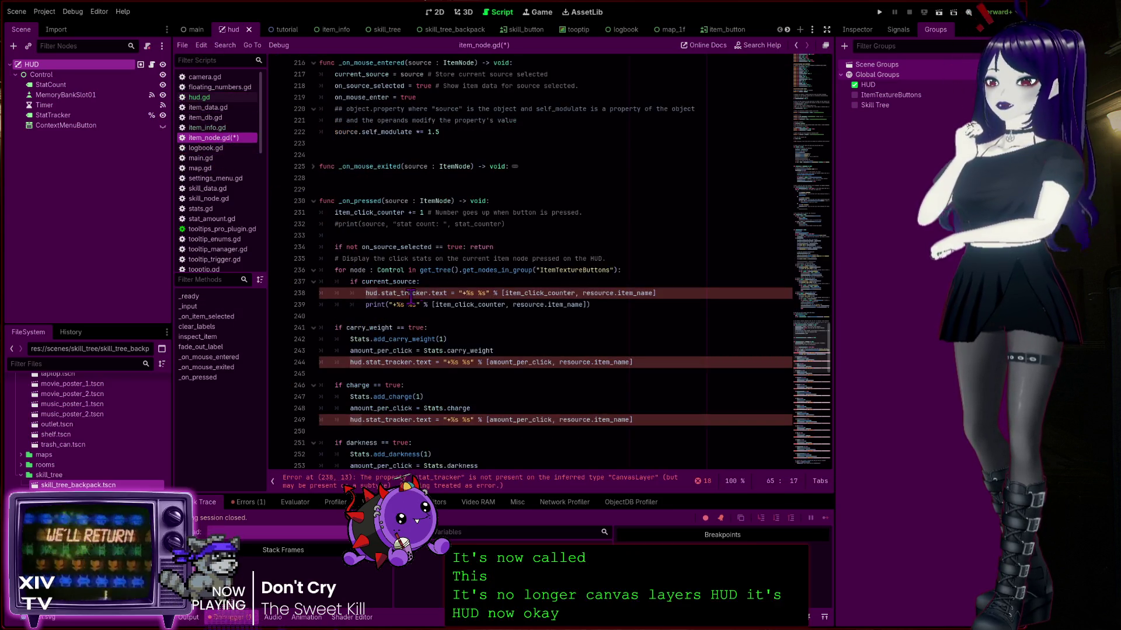
click(820, 110)
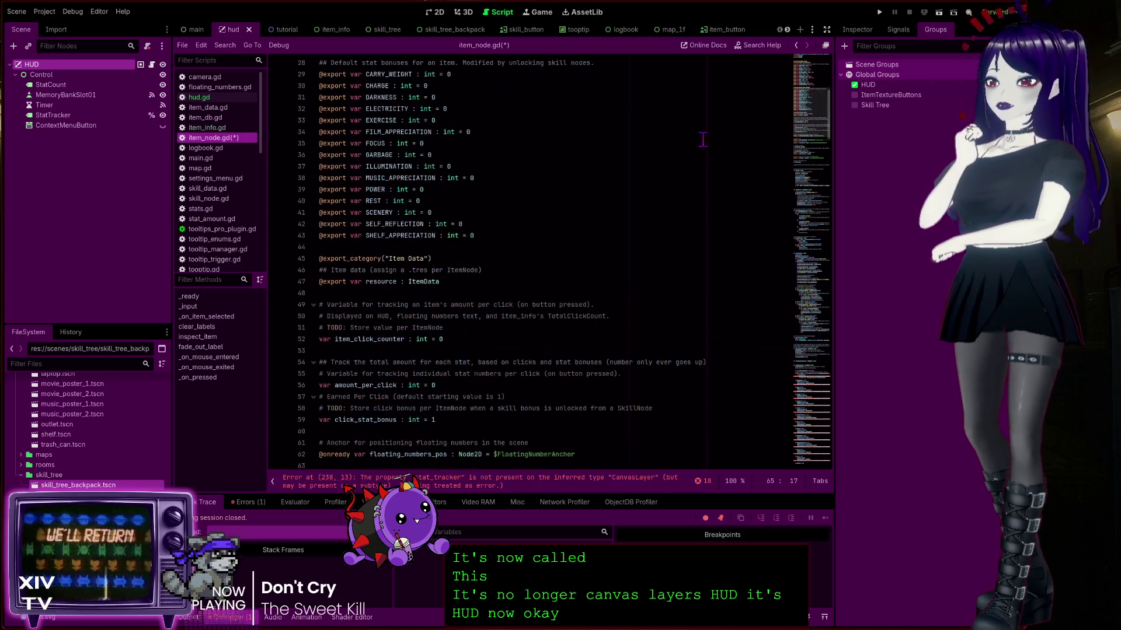
scroll(458, 368, down, 7)
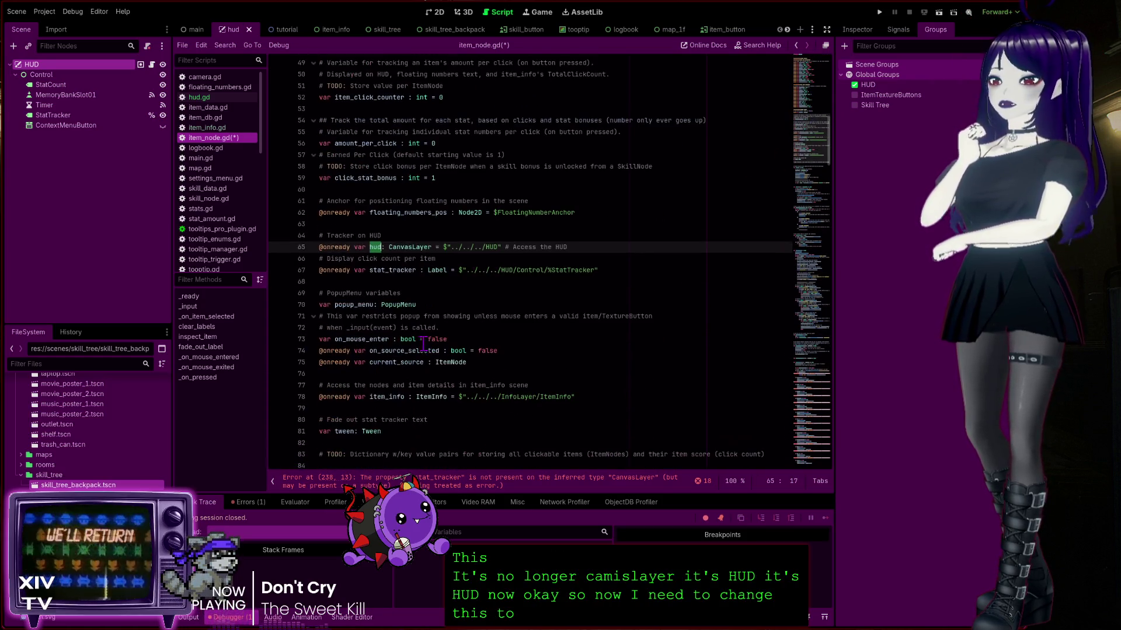
double_click(419, 247)
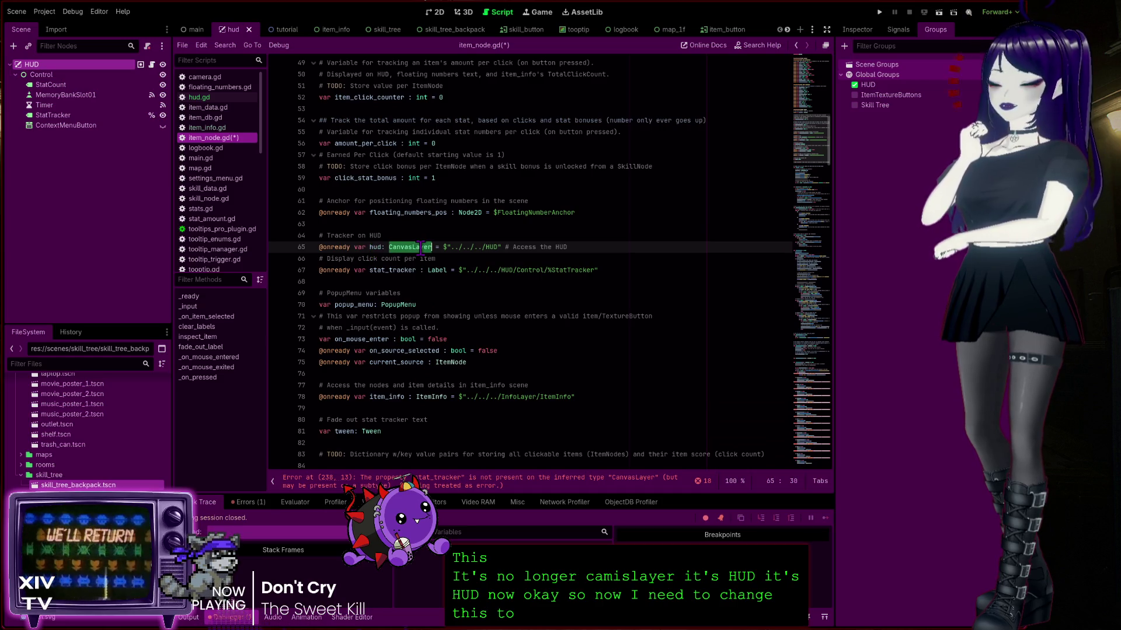
Change the hud variable's type on line 65 from CanvasLayer to HUD
text(HUD)
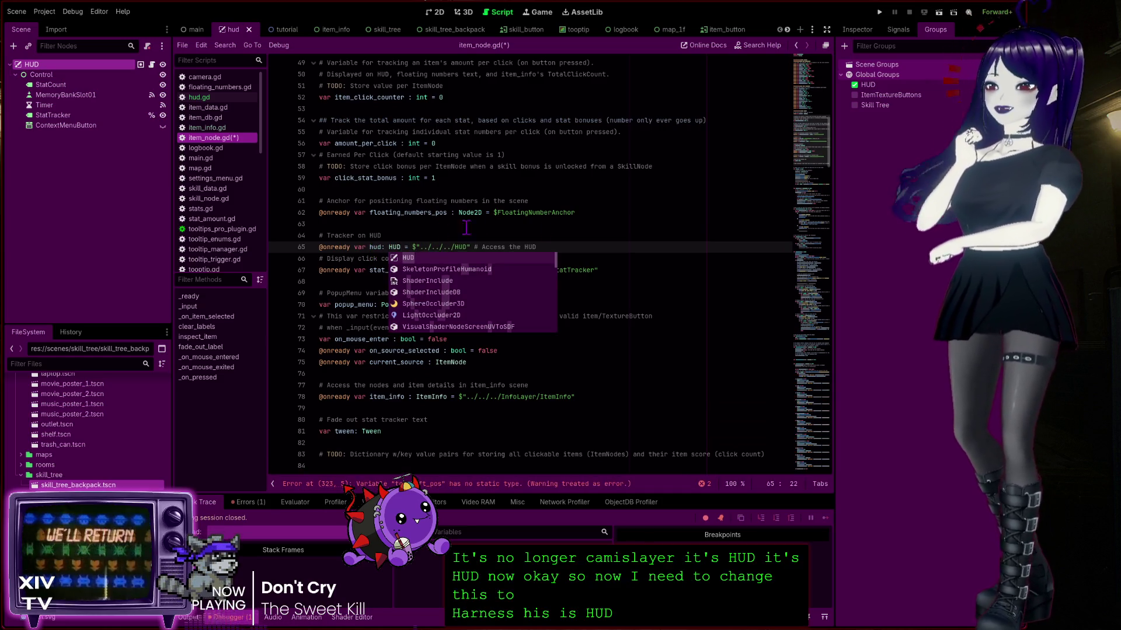
key(Escape)
key(Up)
click(396, 247)
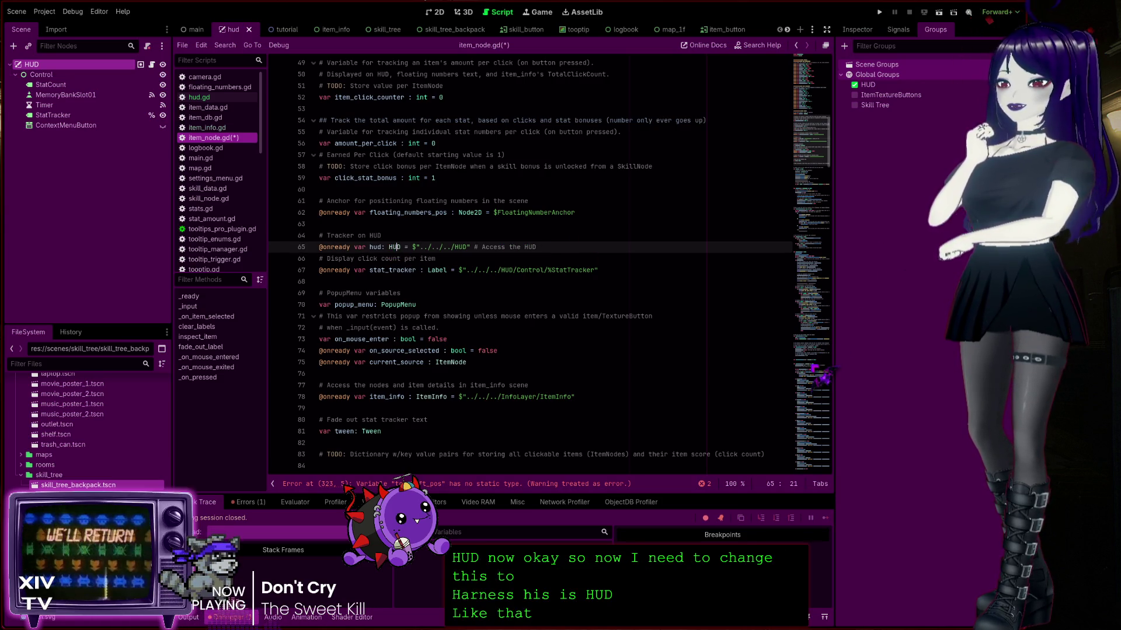
scroll(557, 375, down, 20)
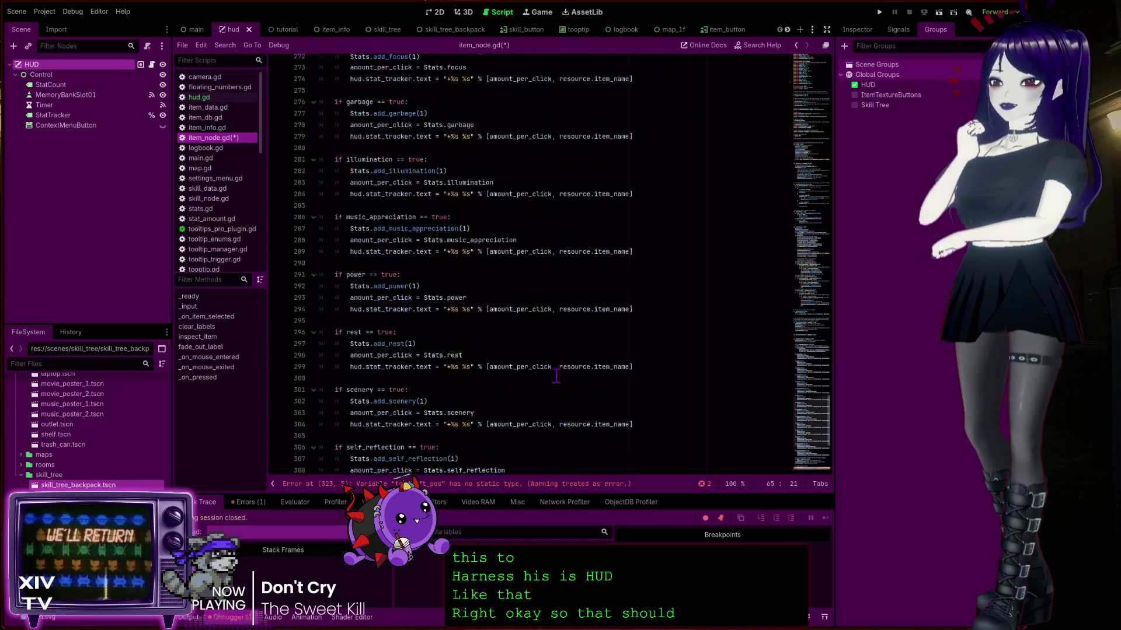
scroll(557, 375, down, 6)
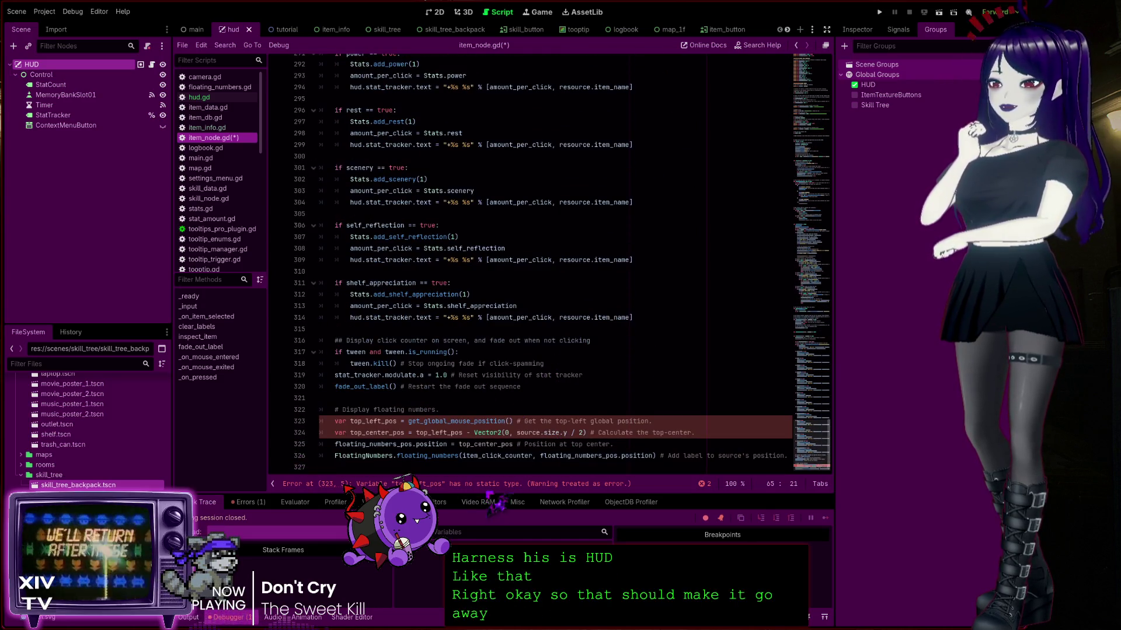
Save item_node.gd and locate the untyped top_left_pos declaration on line 323
click(492, 484)
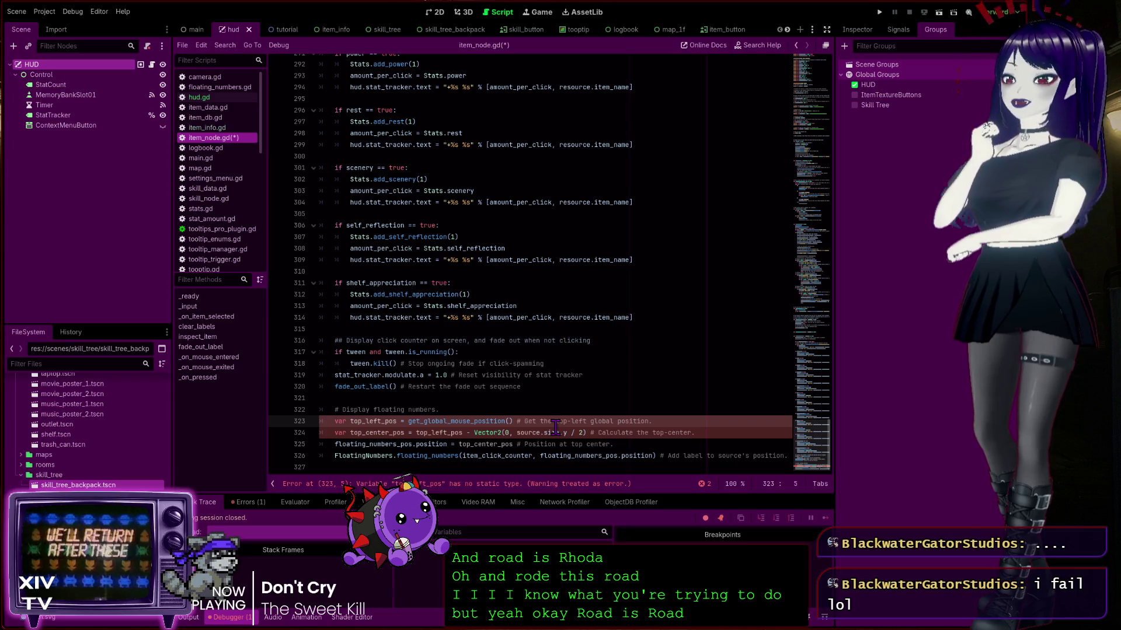
click(526, 385)
key(ctrl+s)
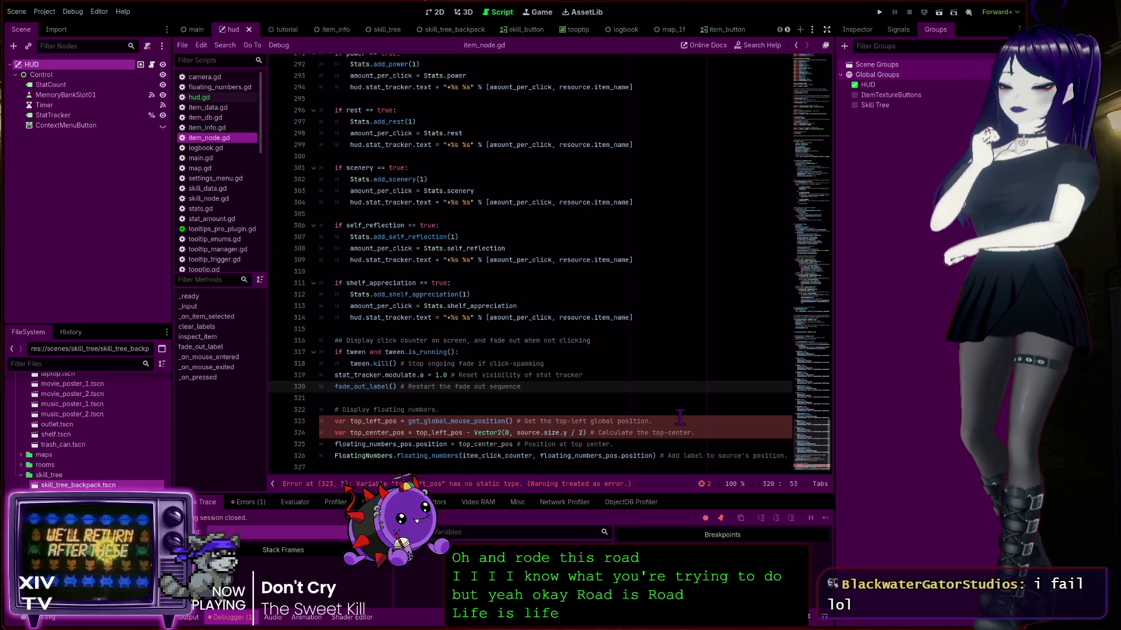
click(652, 421)
click(687, 445)
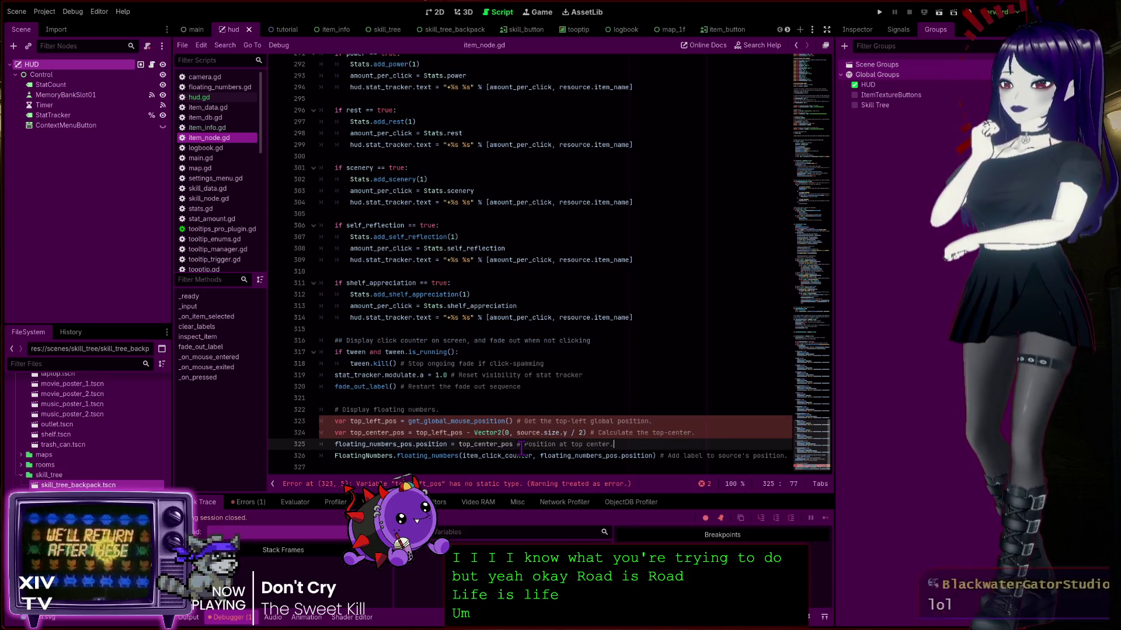
key(Left)
key(Left)
key(Left)
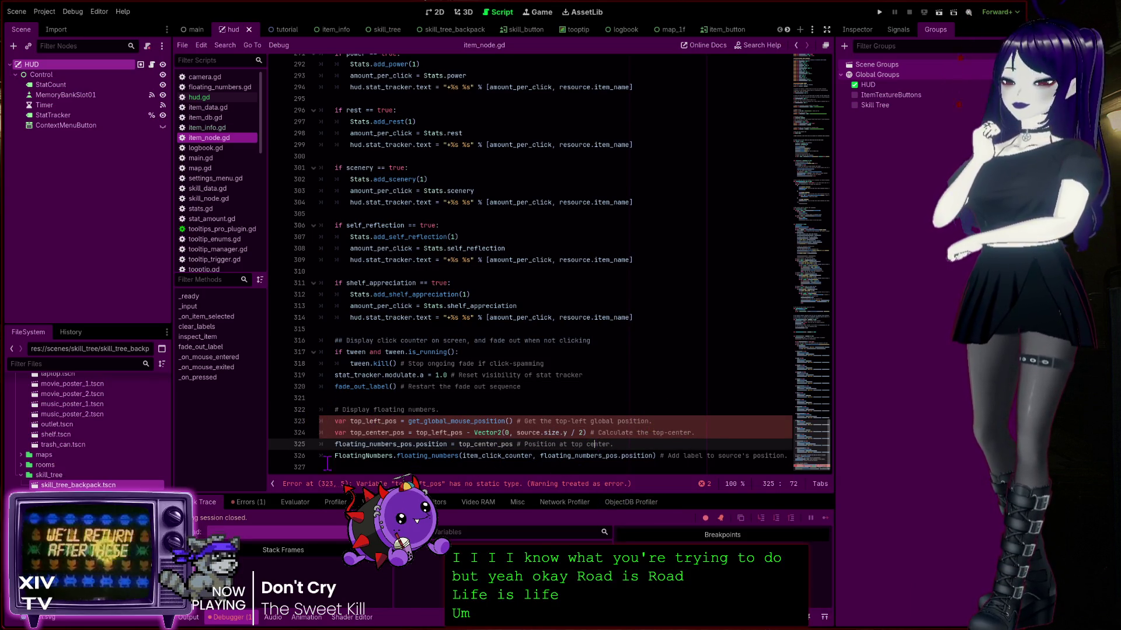
click(410, 421)
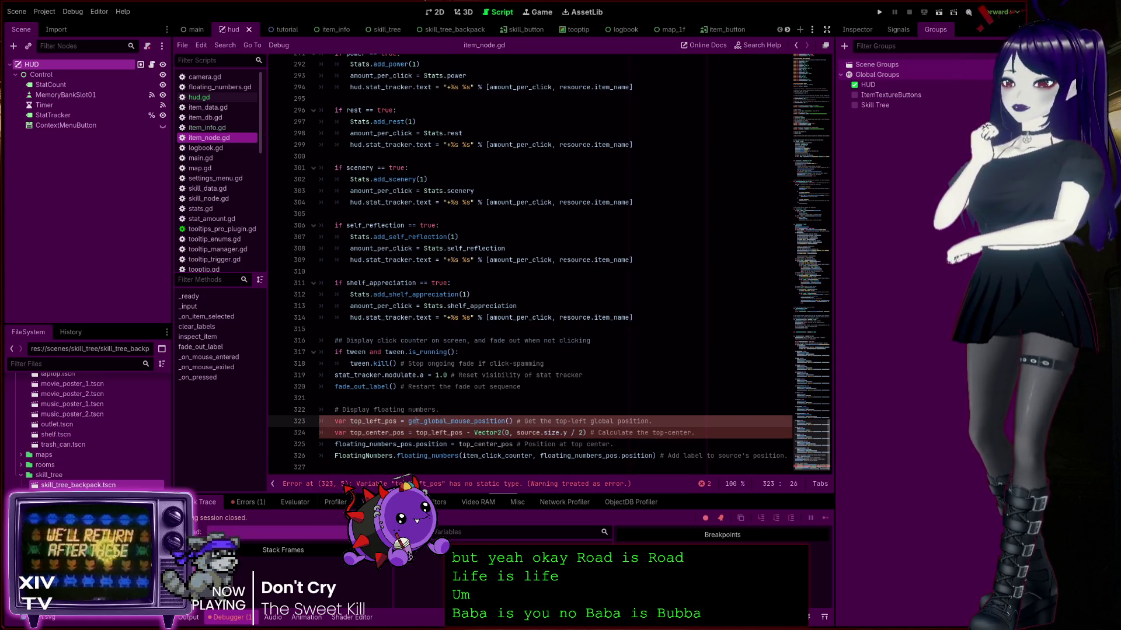
key(Home)
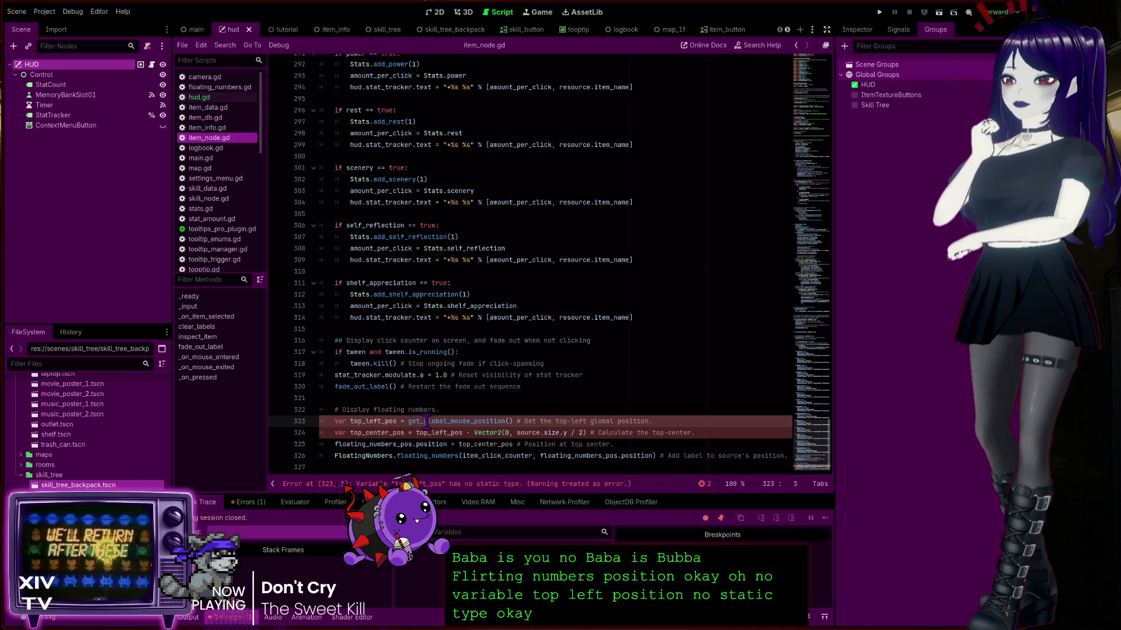
Type top_left_pos and top_center_pos as Vector2, after checking get_global_mouse_position's return type
ctrl+click(439, 422)
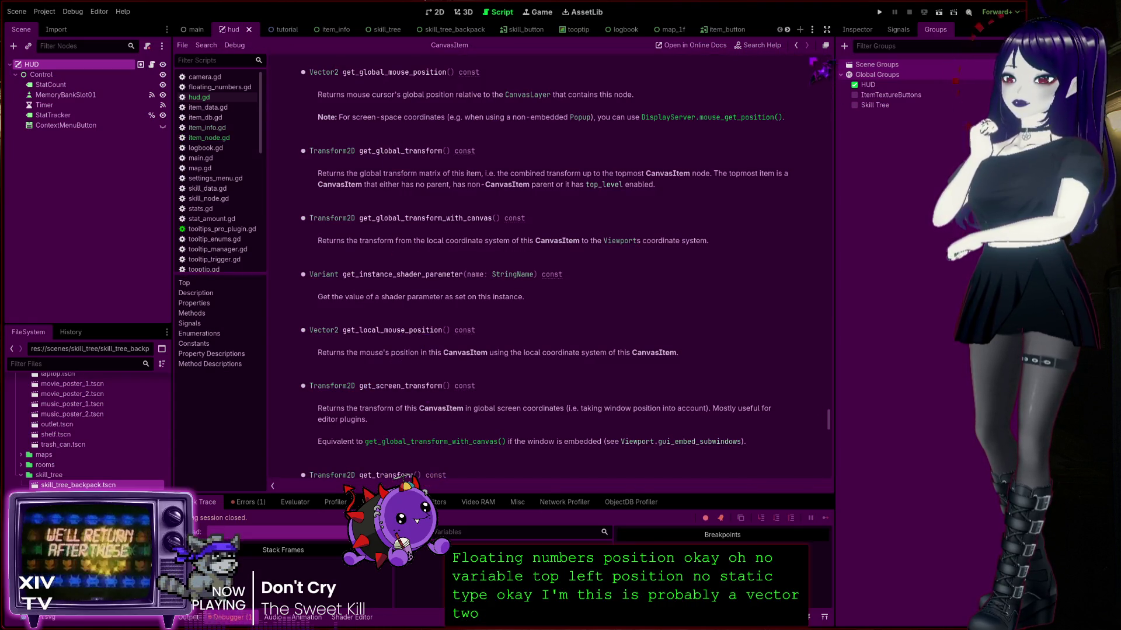
click(795, 45)
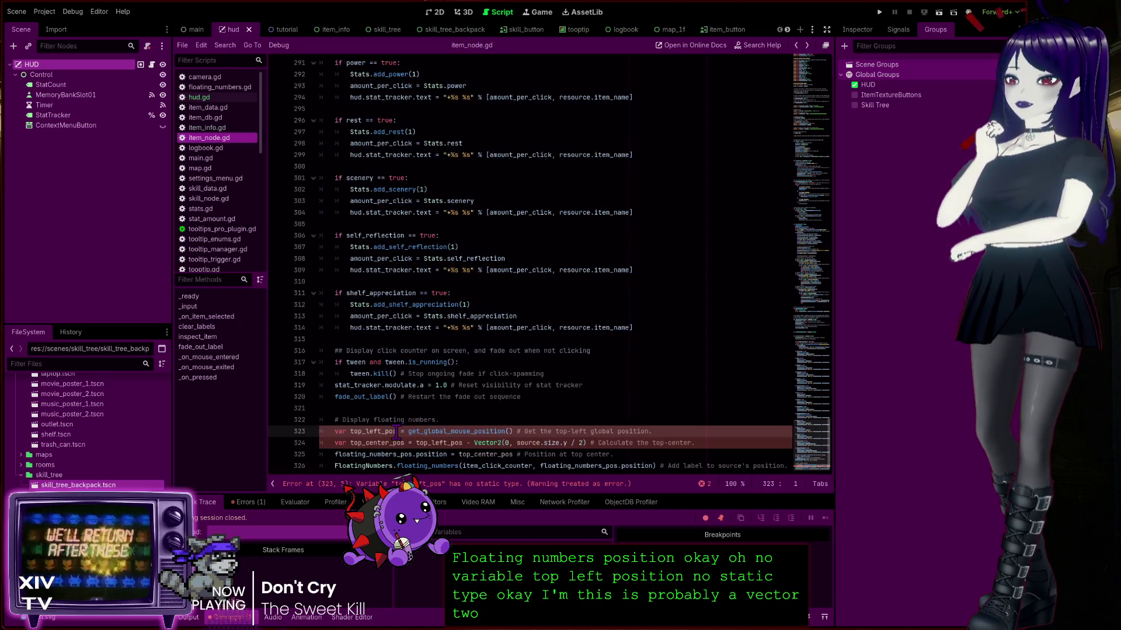
text(: Vector2)
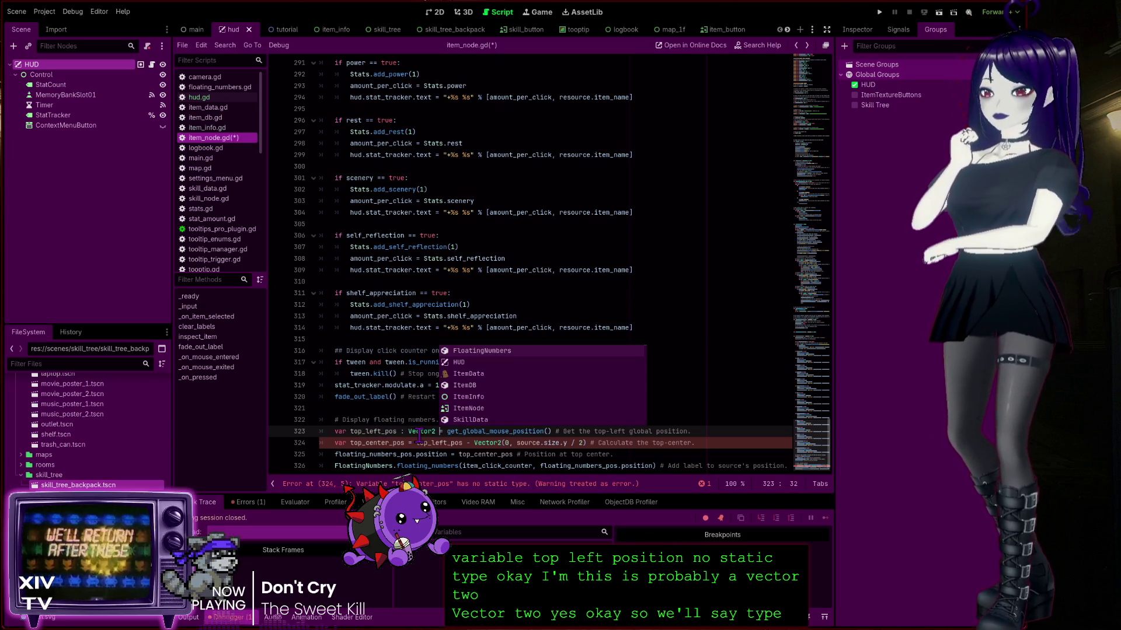
click(407, 441)
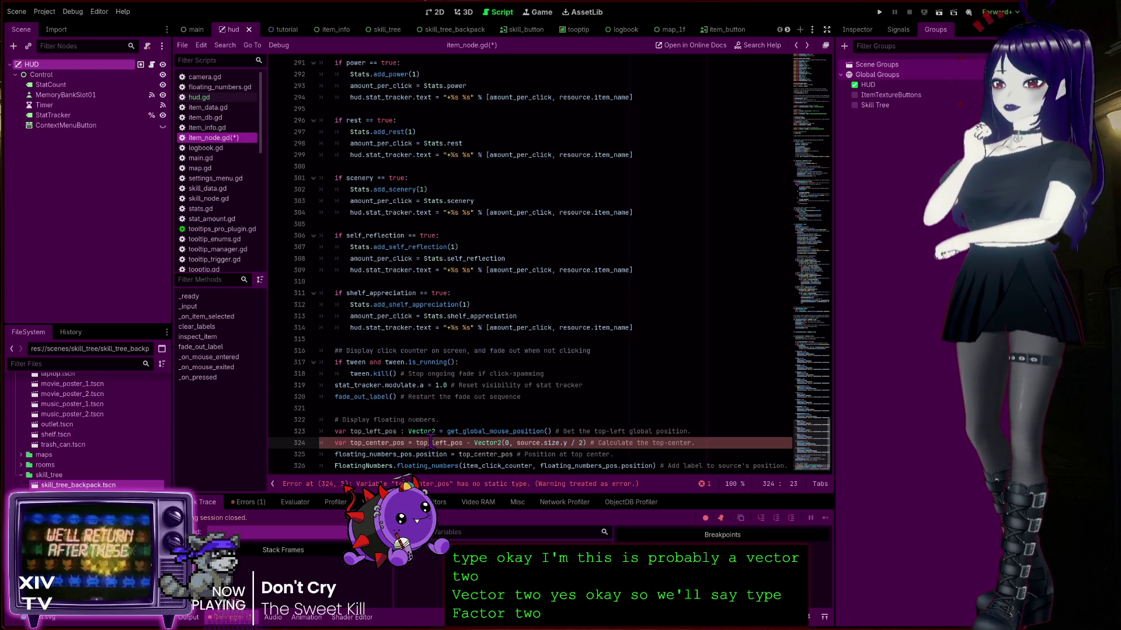
text(: Vector2)
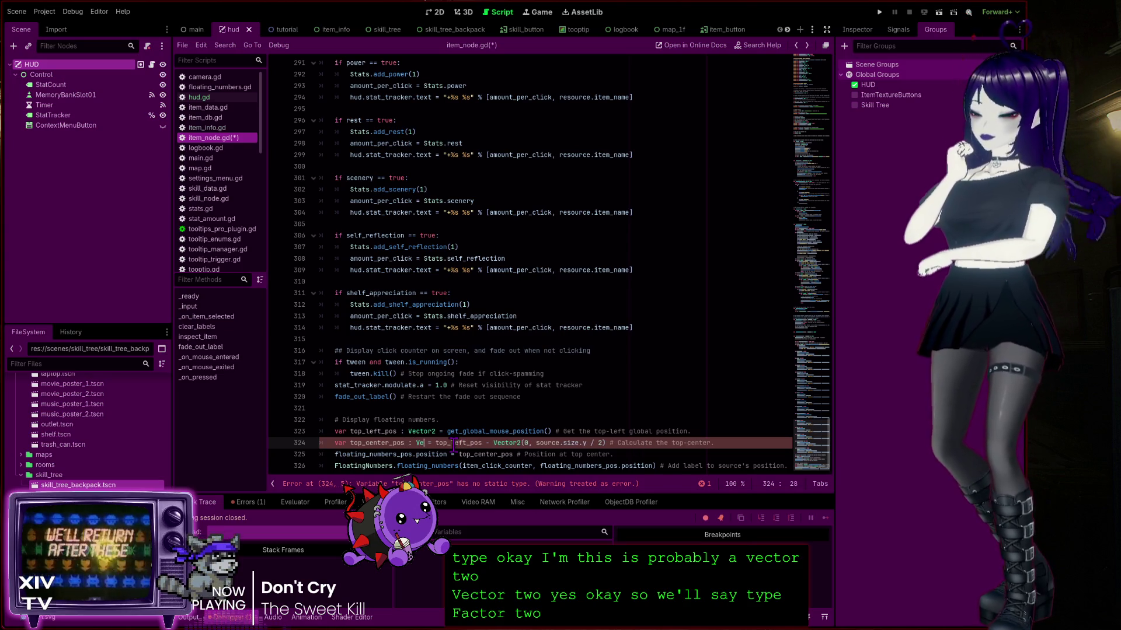
Save and run the project to check for remaining errors
click(611, 408)
key(ctrl+s)
click(584, 431)
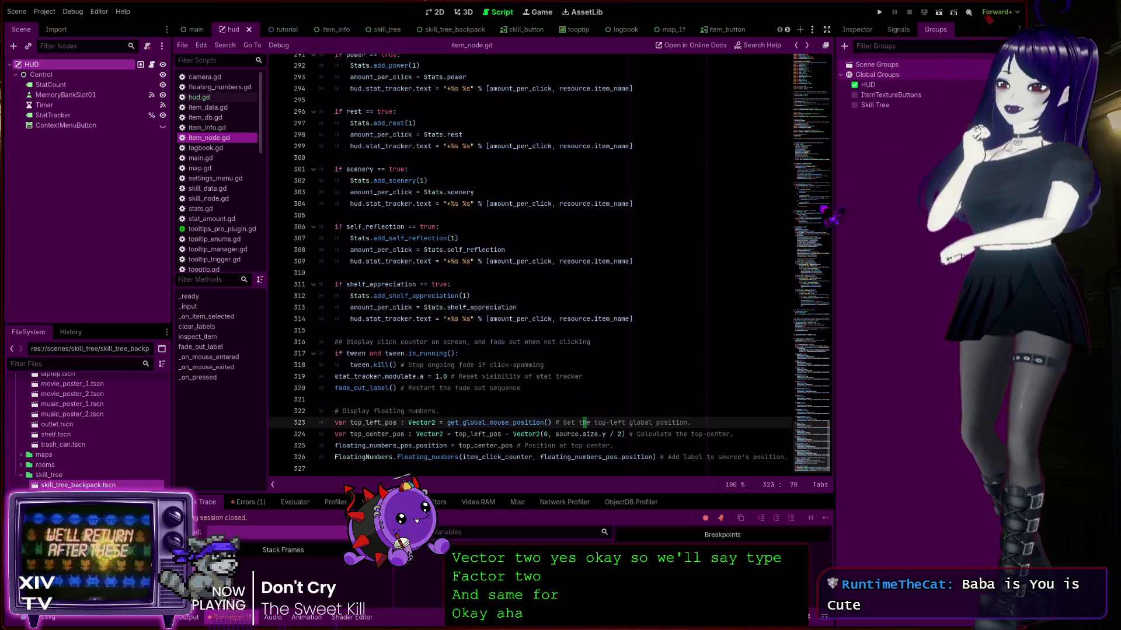
scroll(584, 431, down, 1)
click(880, 12)
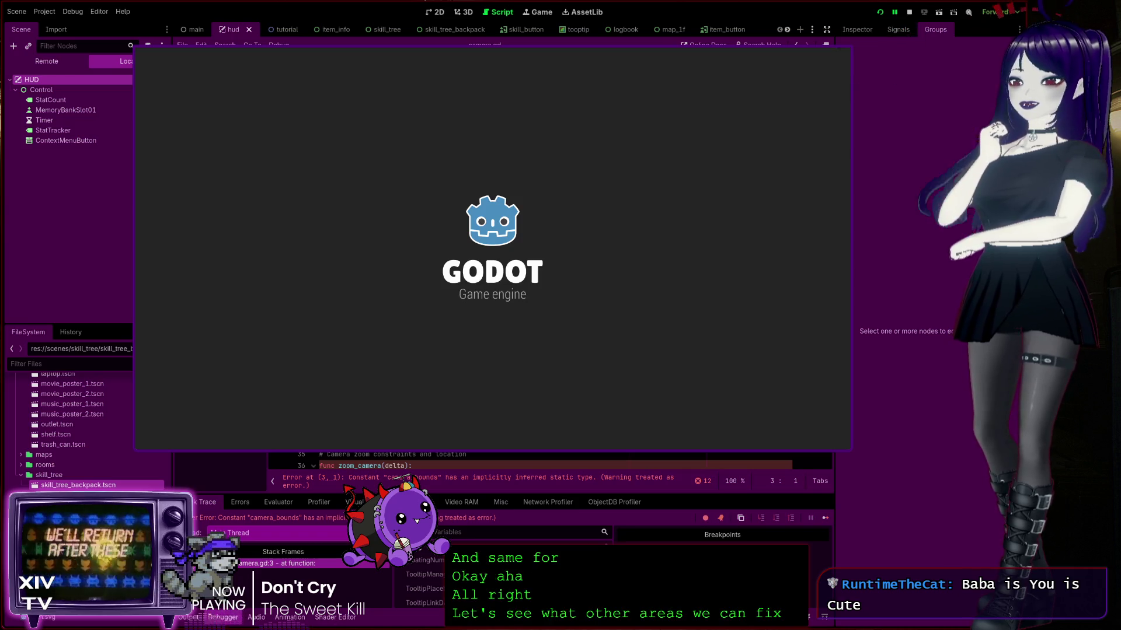
Close the running game and go to the camera_bounds constant on line 3 of camera.gd
click(909, 12)
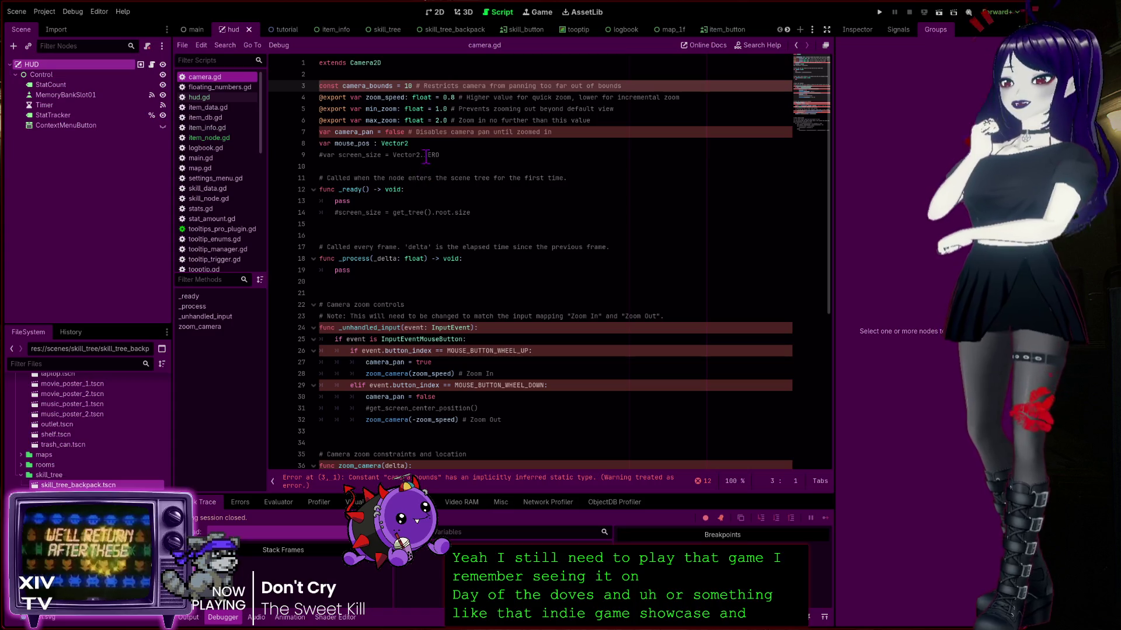
click(374, 85)
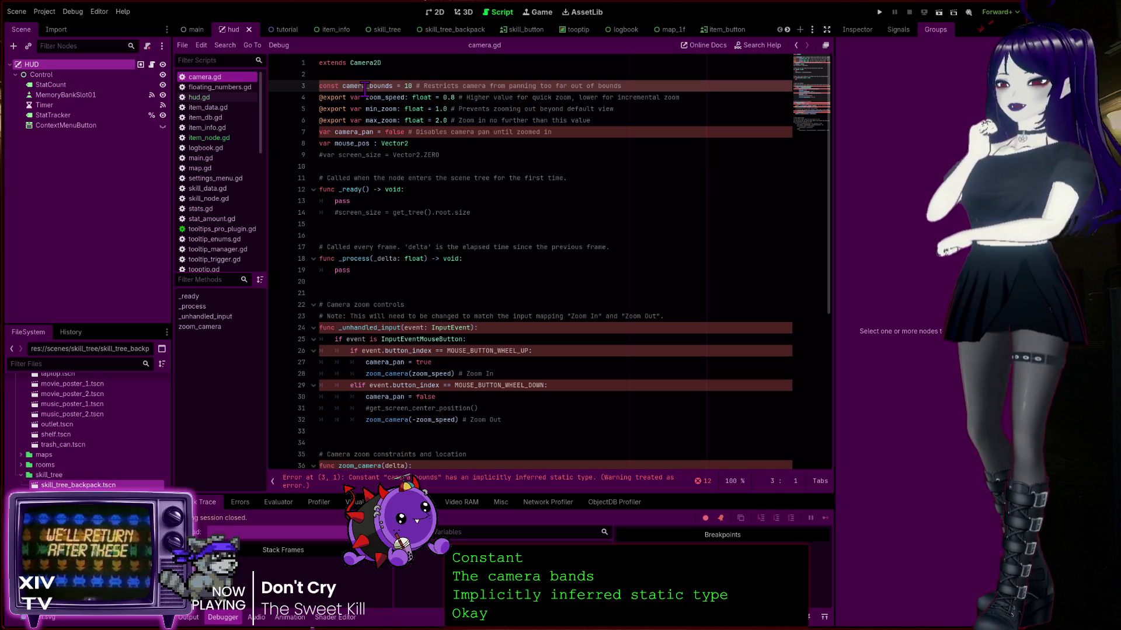
Type camera_bounds as int on line 3 and camera_pan as bool on line 7
click(415, 86)
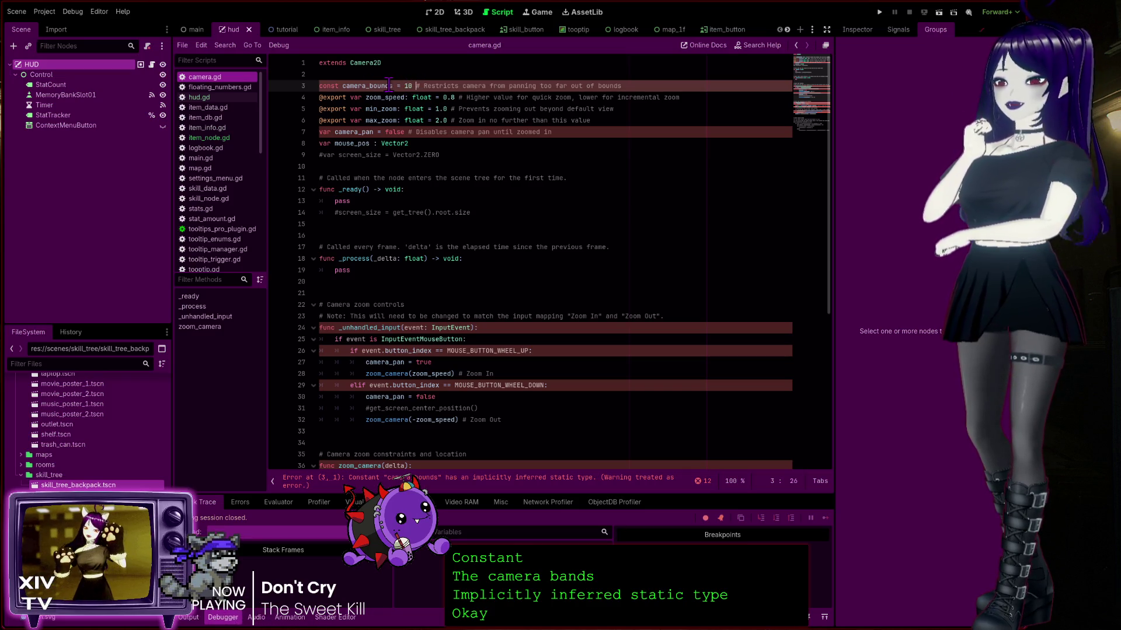
click(397, 86)
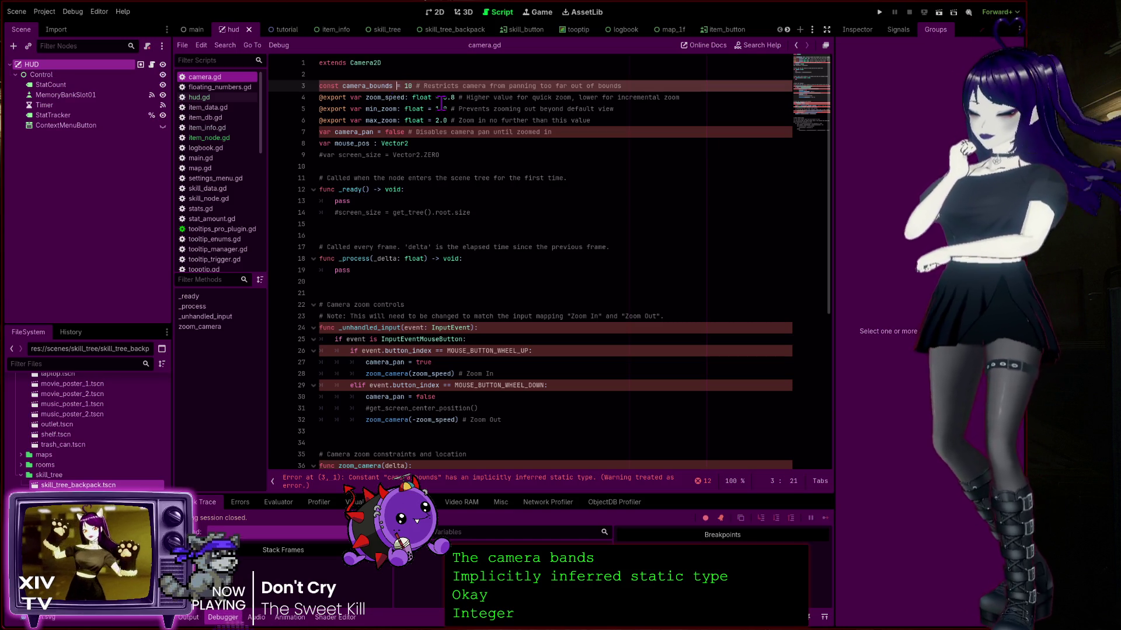
text(: int)
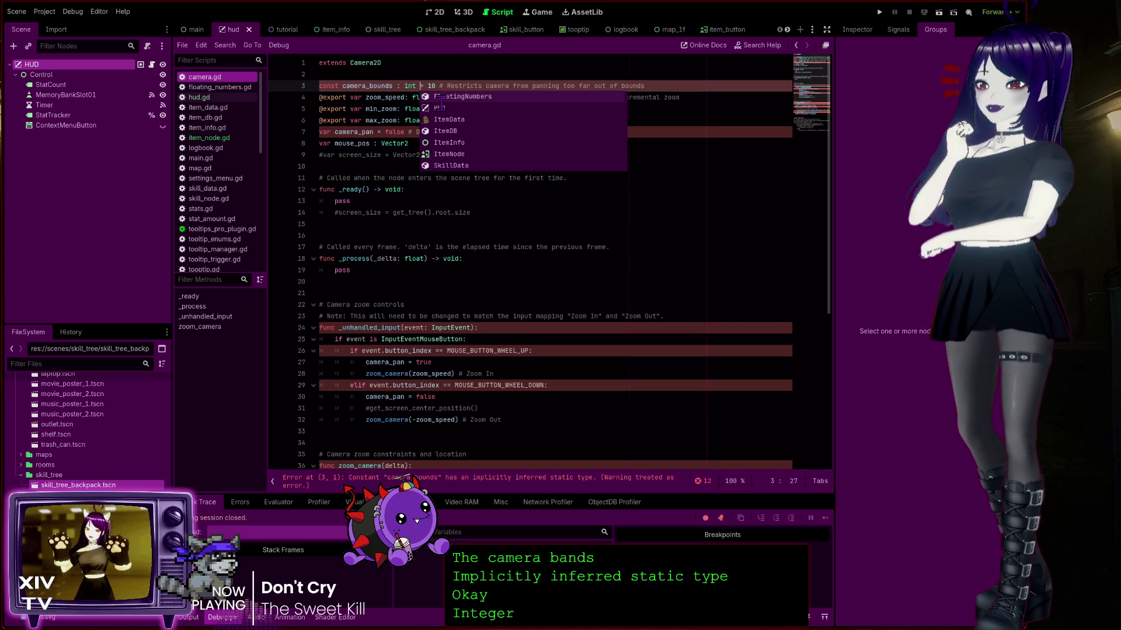
key(Escape)
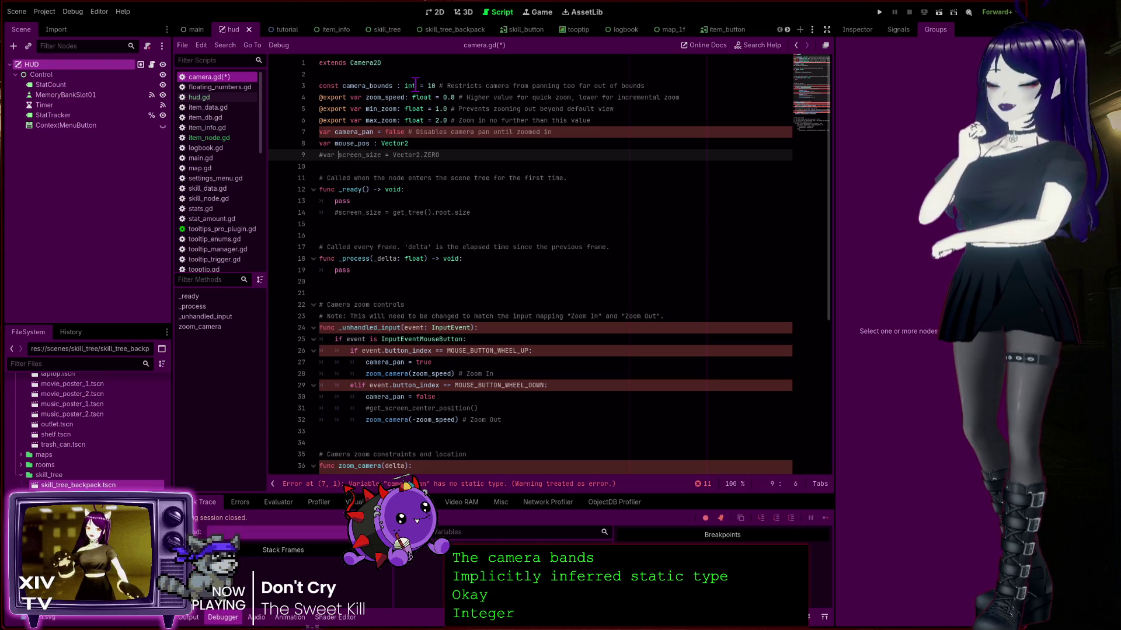
click(417, 84)
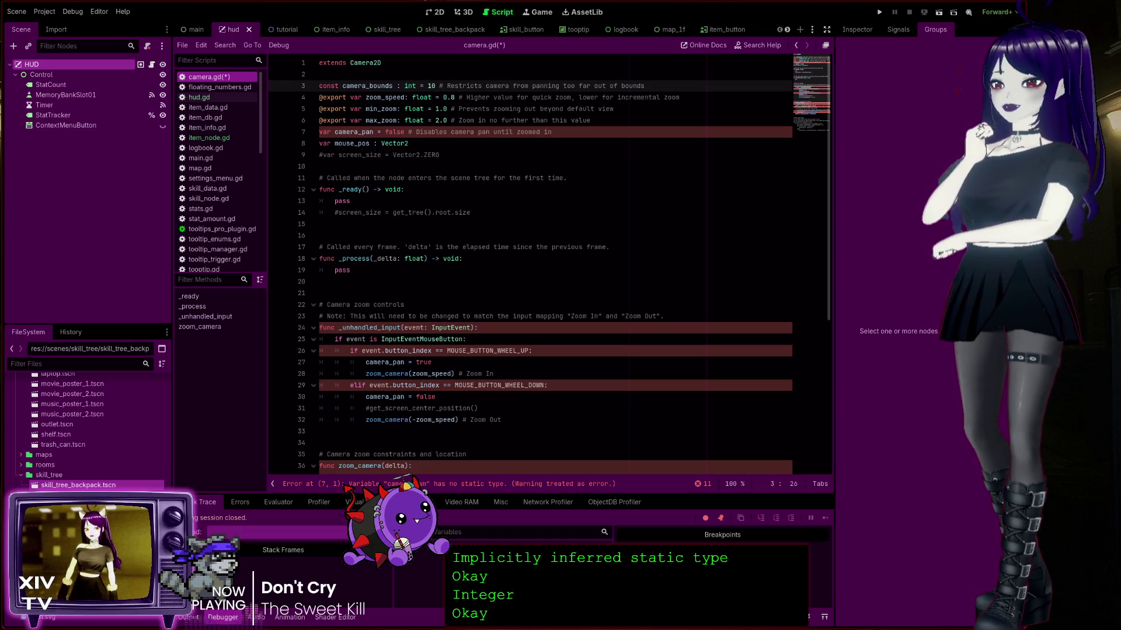
click(365, 132)
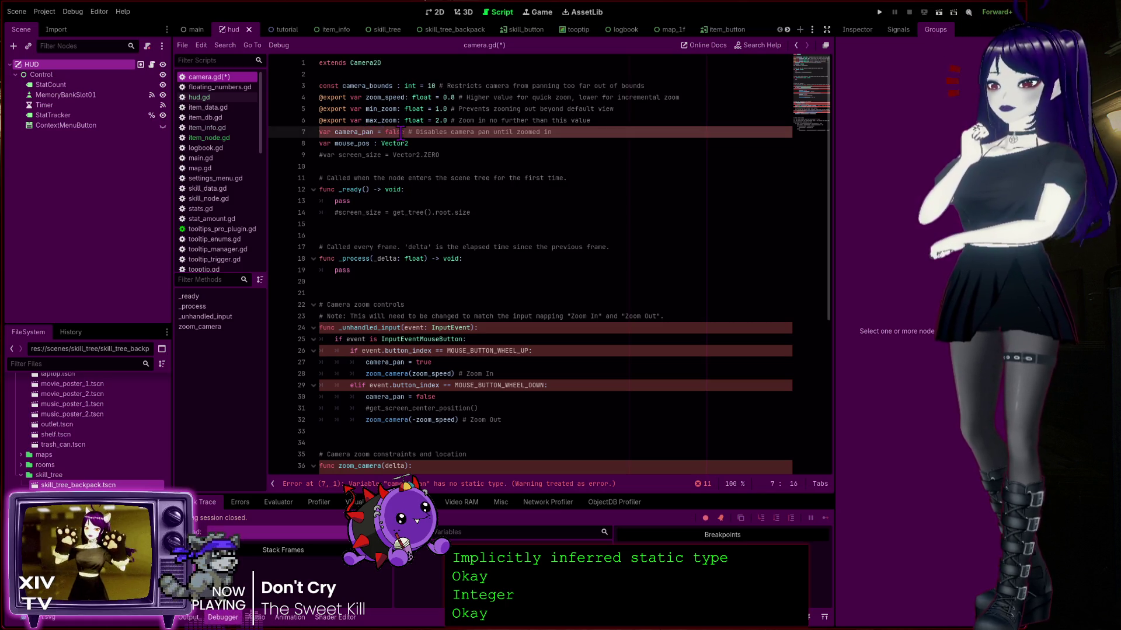
text(: bool)
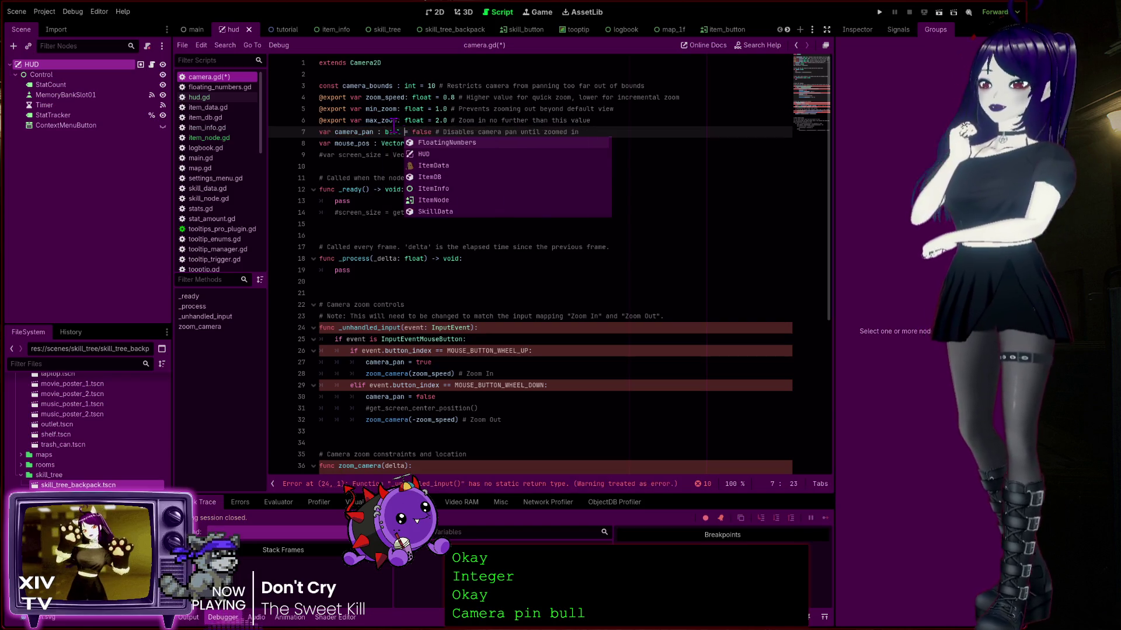
click(498, 129)
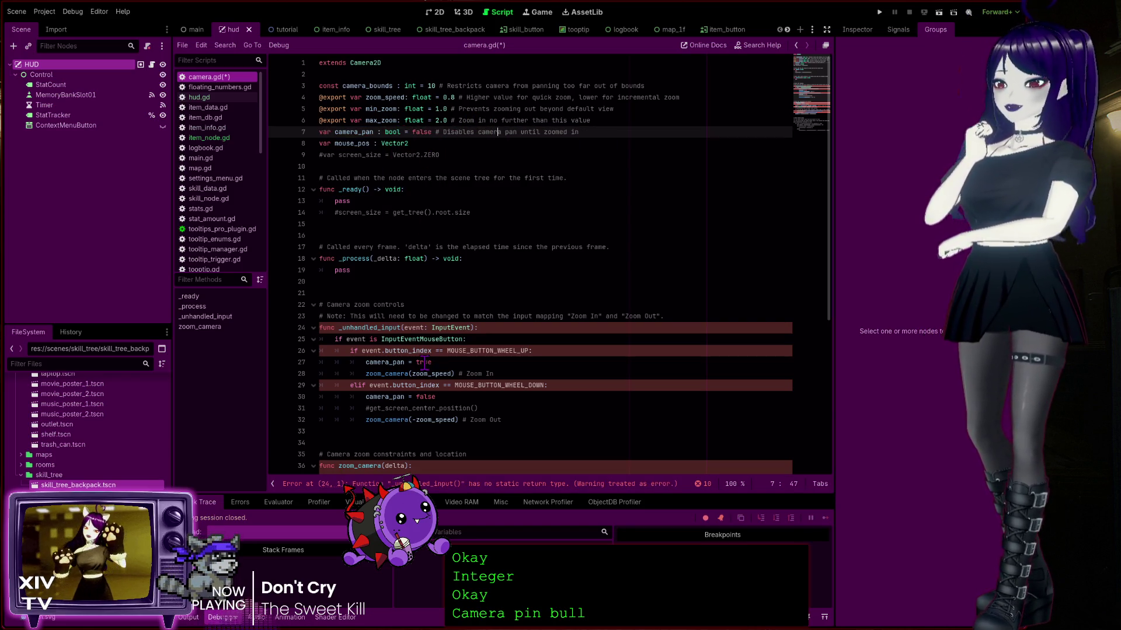
Begin a return-type arrow at the end of the _unhandled_input signature on line 24
click(373, 328)
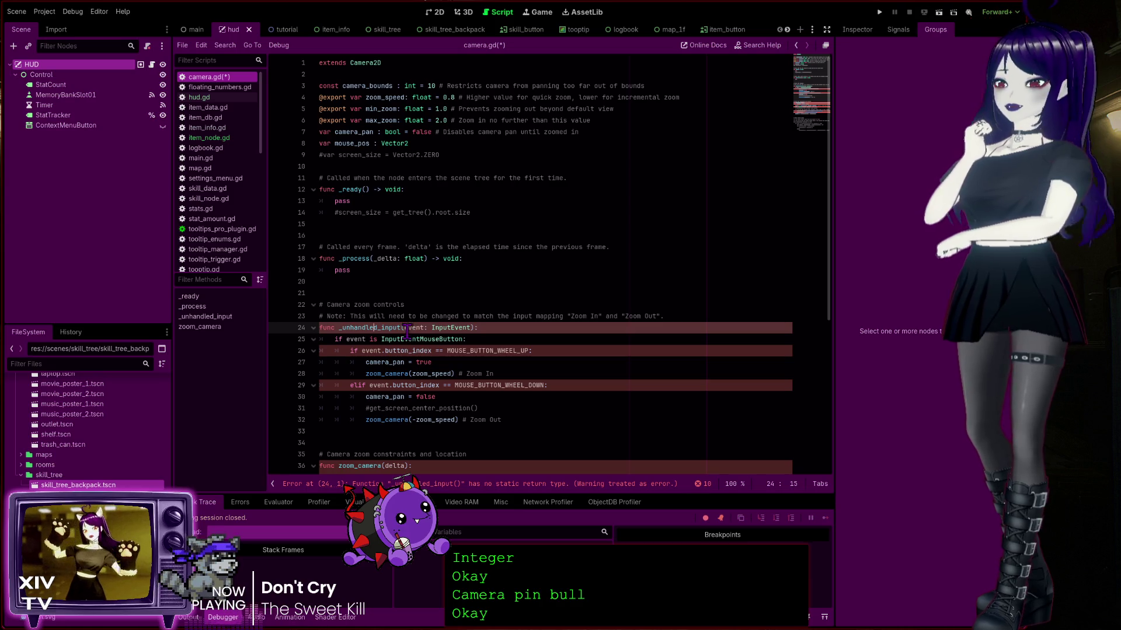
scroll(422, 330, down, 2)
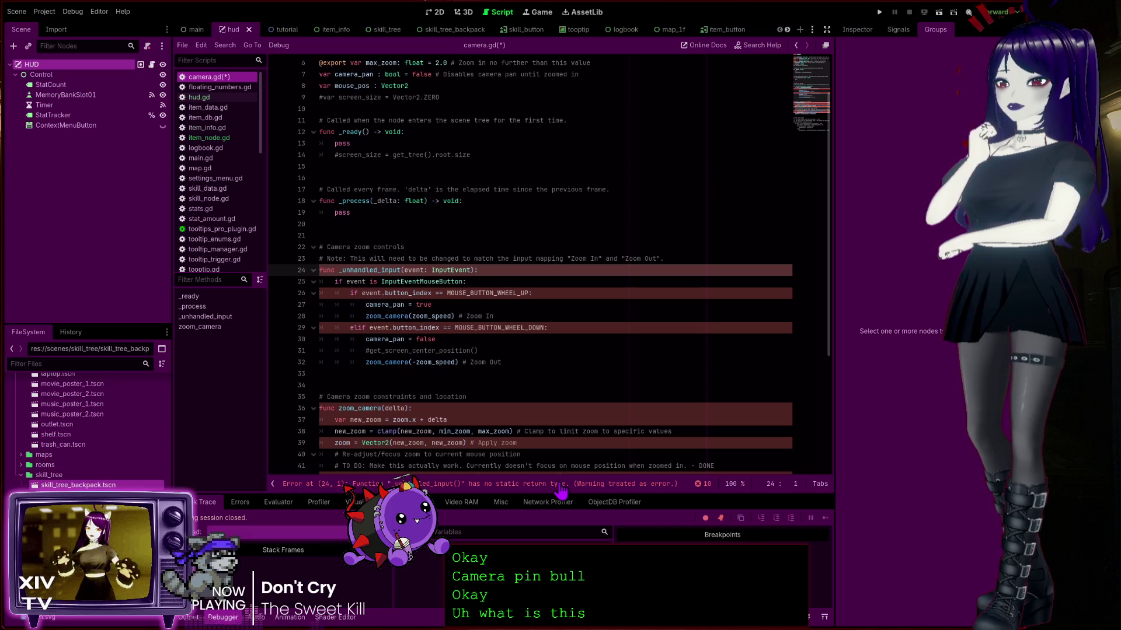
click(490, 270)
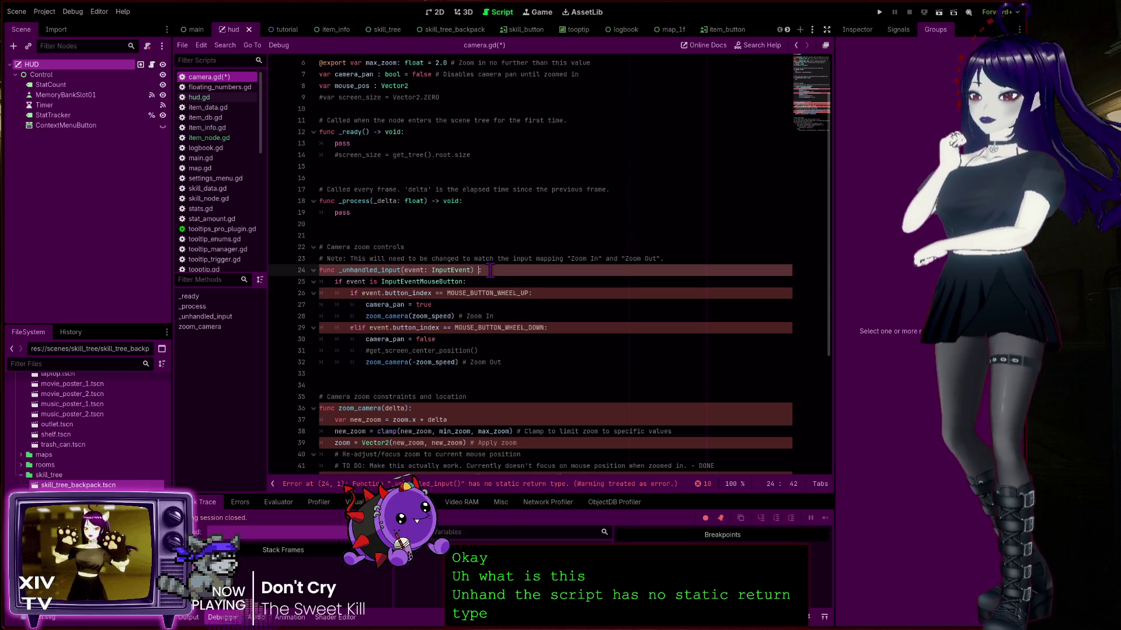
text(-> void)
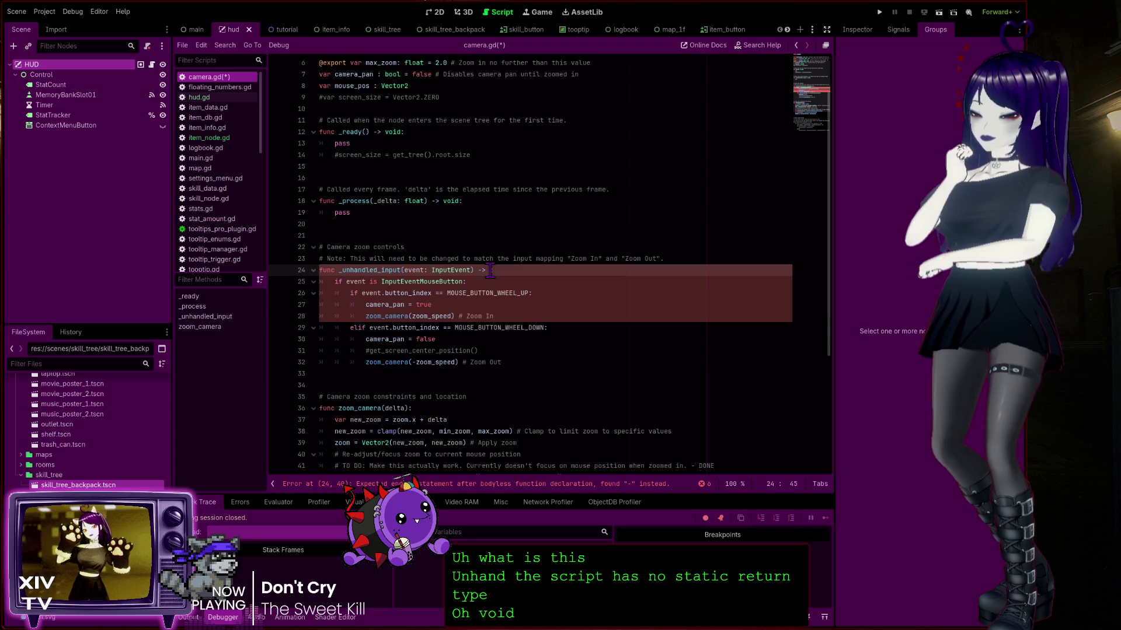
Review the mouse-wheel check on line 26, then jump to zoom_camera's untyped delta error on line 36
click(411, 293)
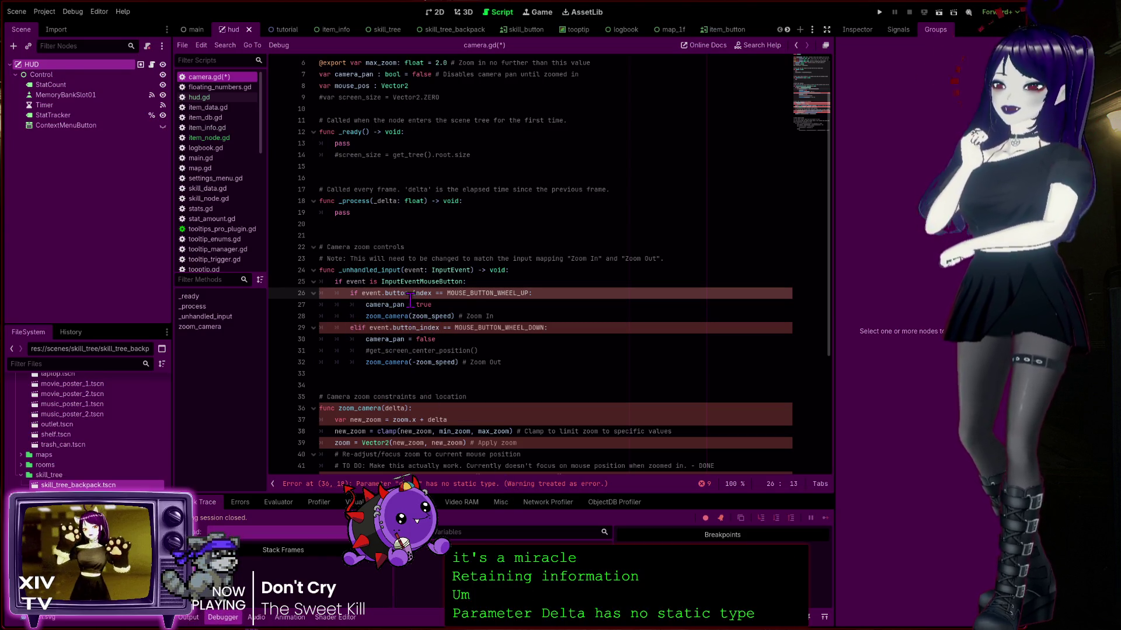
click(542, 292)
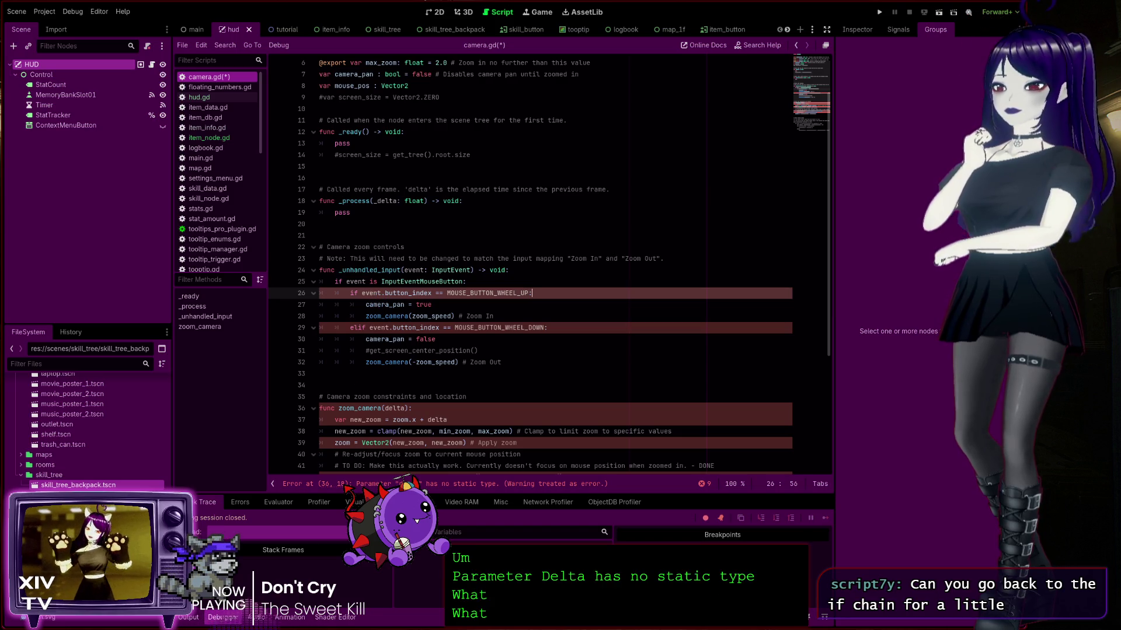
click(315, 484)
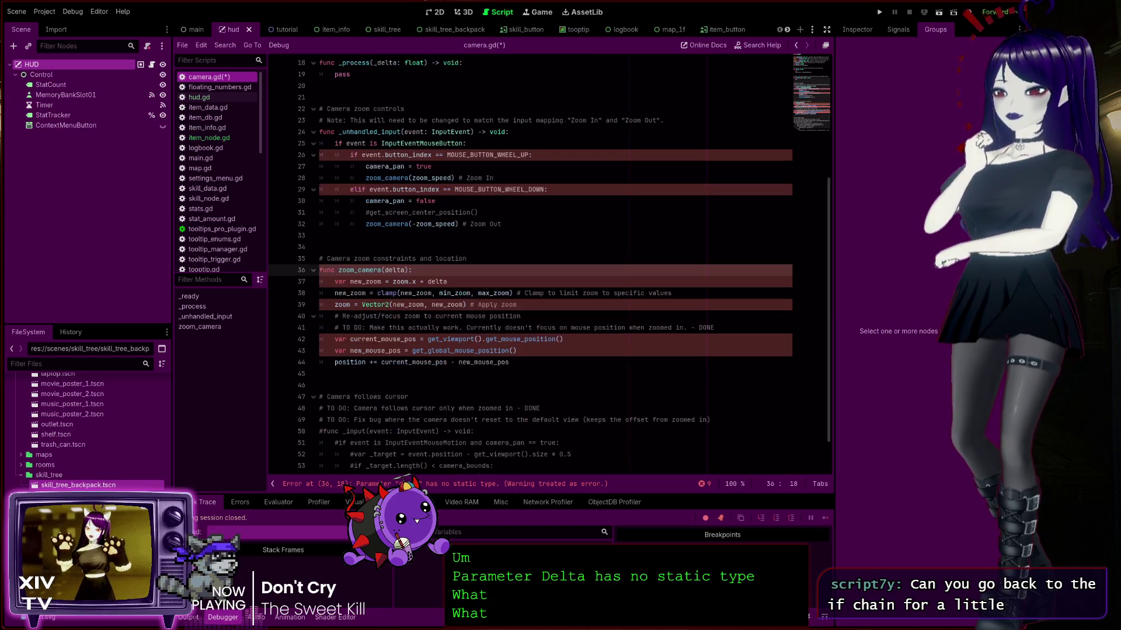
Place the caret in zoom_camera's untyped delta parameter on line 36 to read its static-type error
click(441, 272)
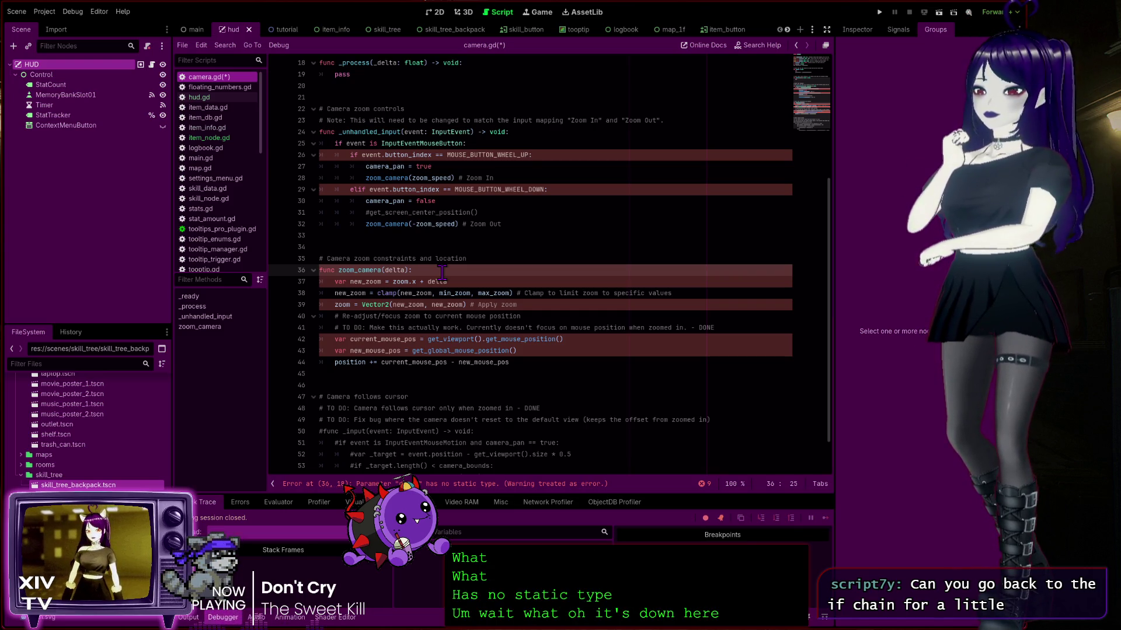
key(Left)
key(Left)
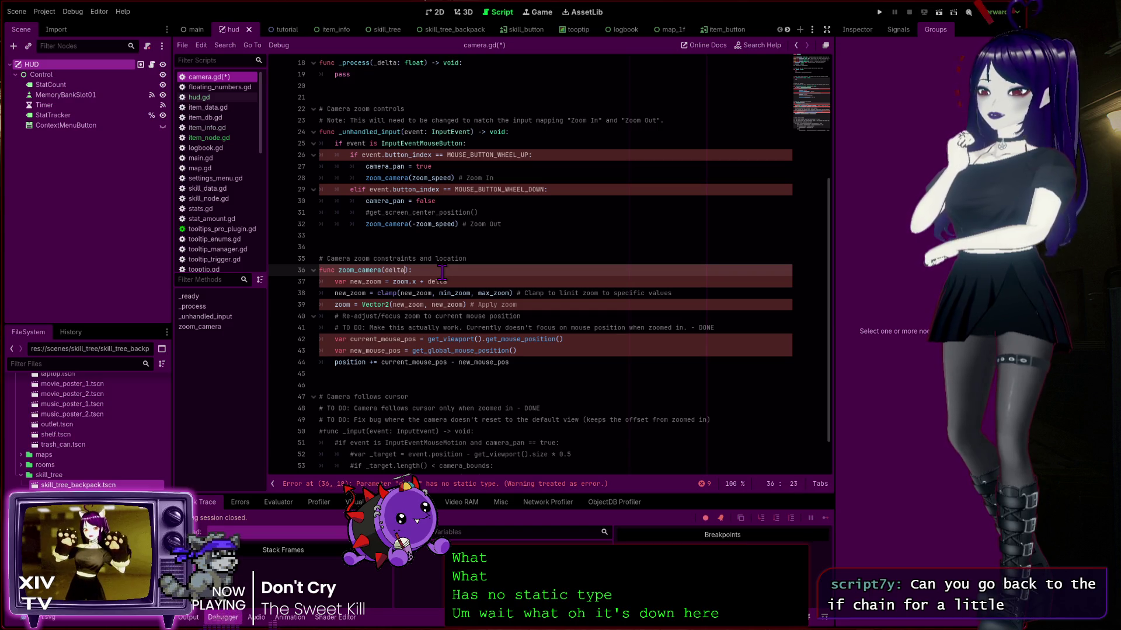
click(366, 272)
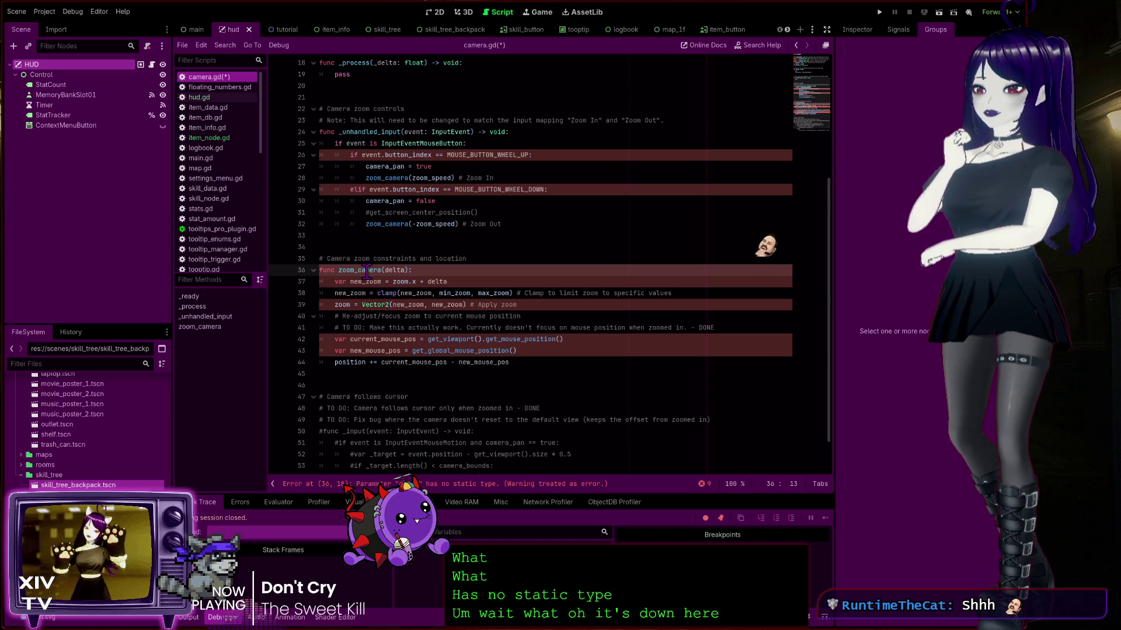
click(397, 270)
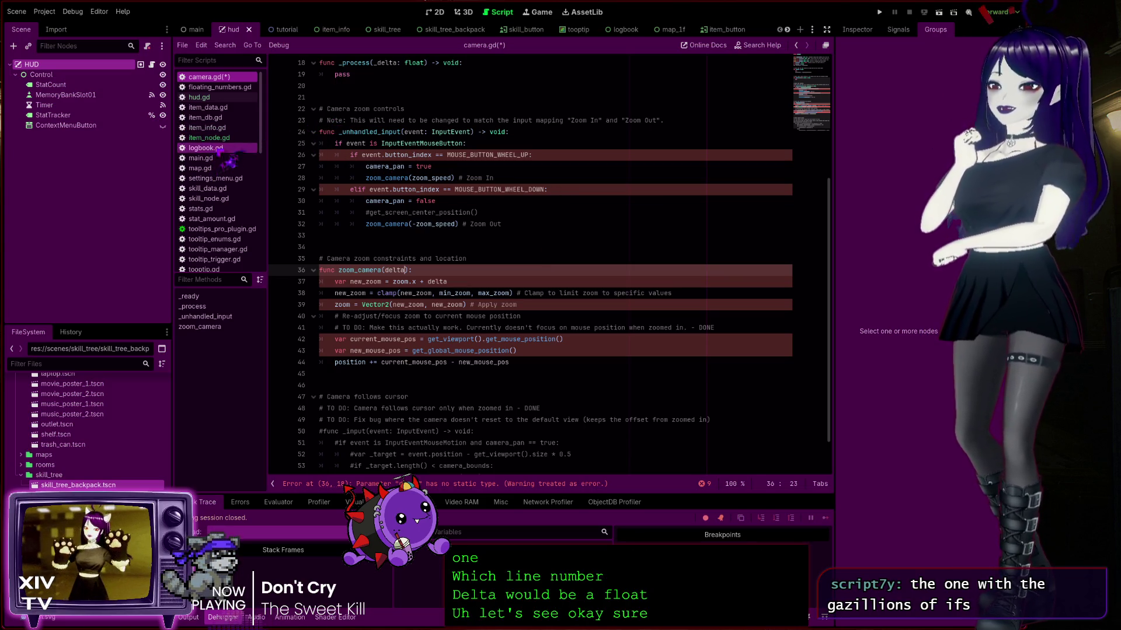
In item_node.gd, toggle a breakpoint at line 231 and select carry_weight in the first stat check
click(234, 140)
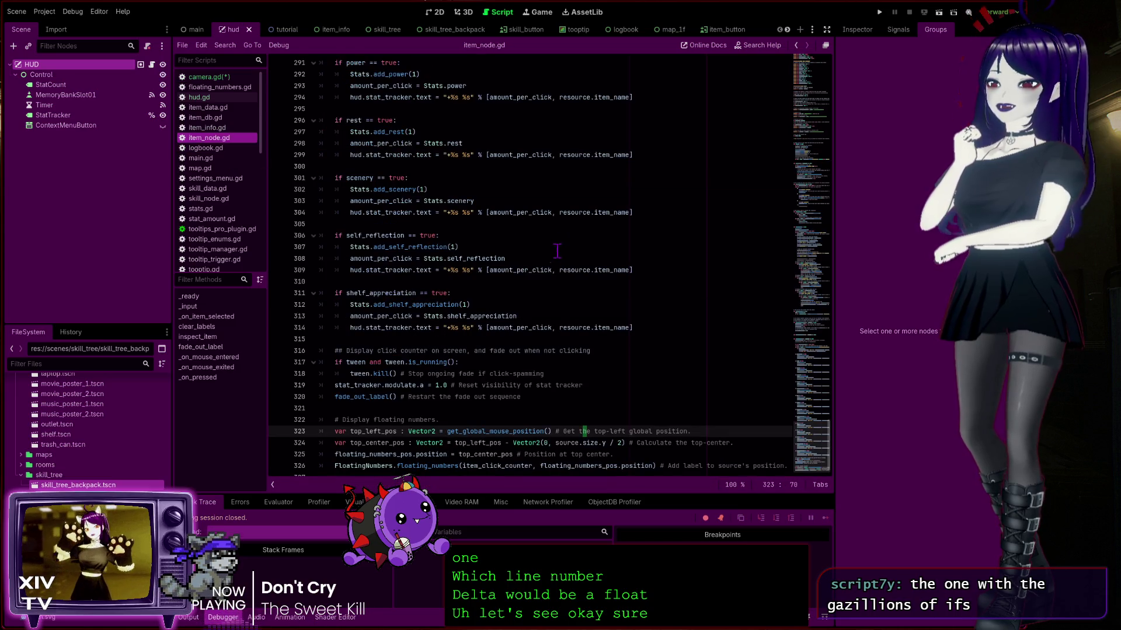
scroll(549, 268, down, 5)
scroll(549, 274, up, 12)
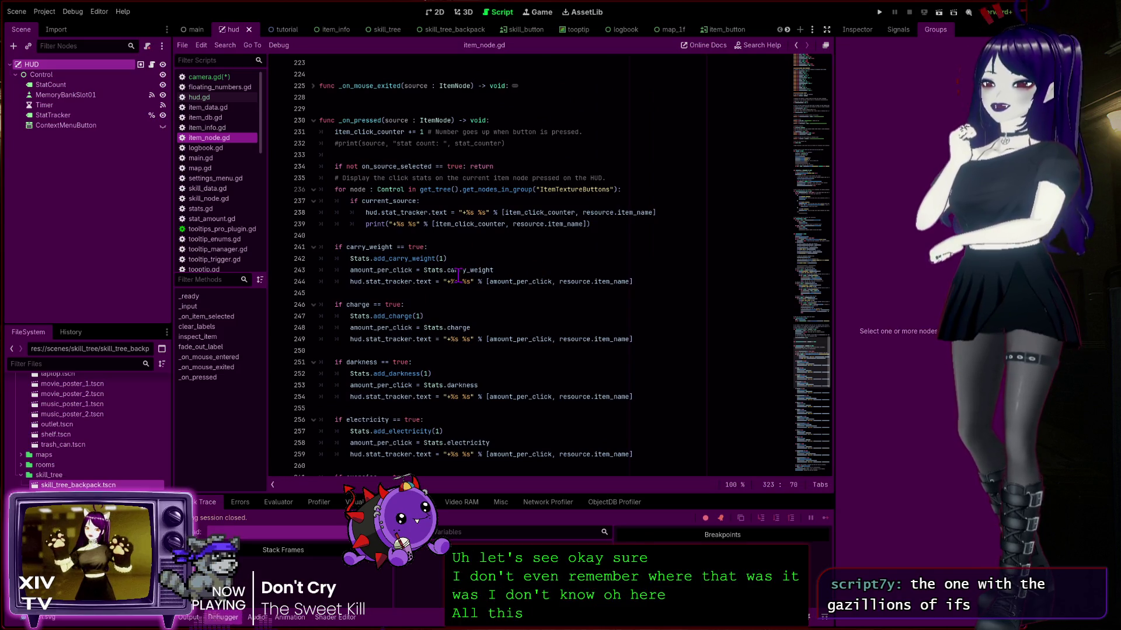
click(276, 132)
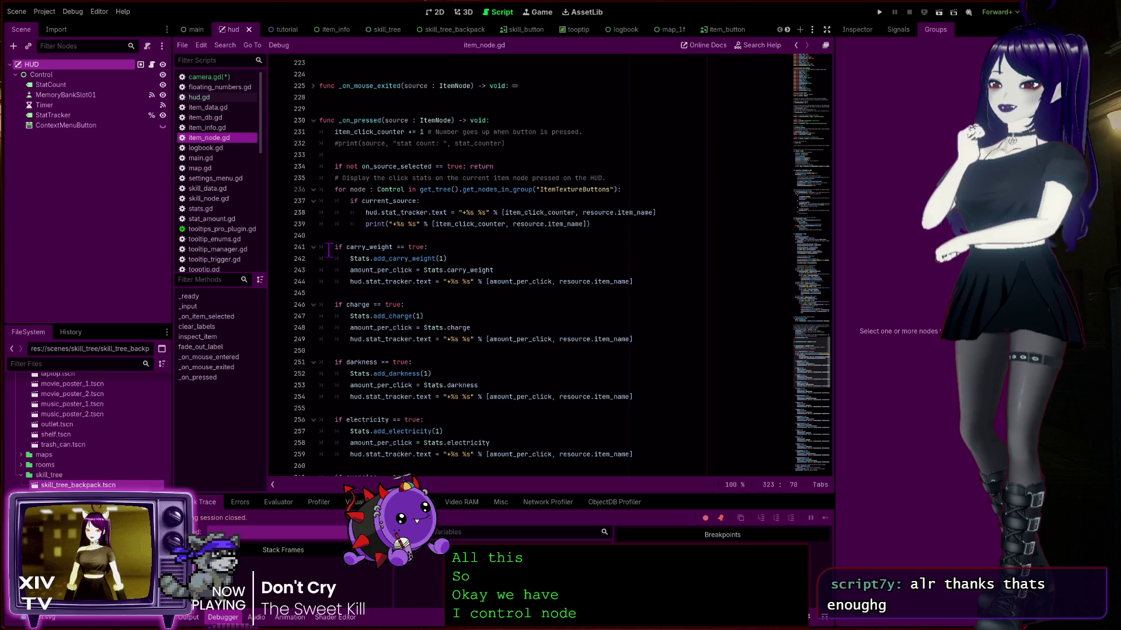
drag(346, 248, 392, 247)
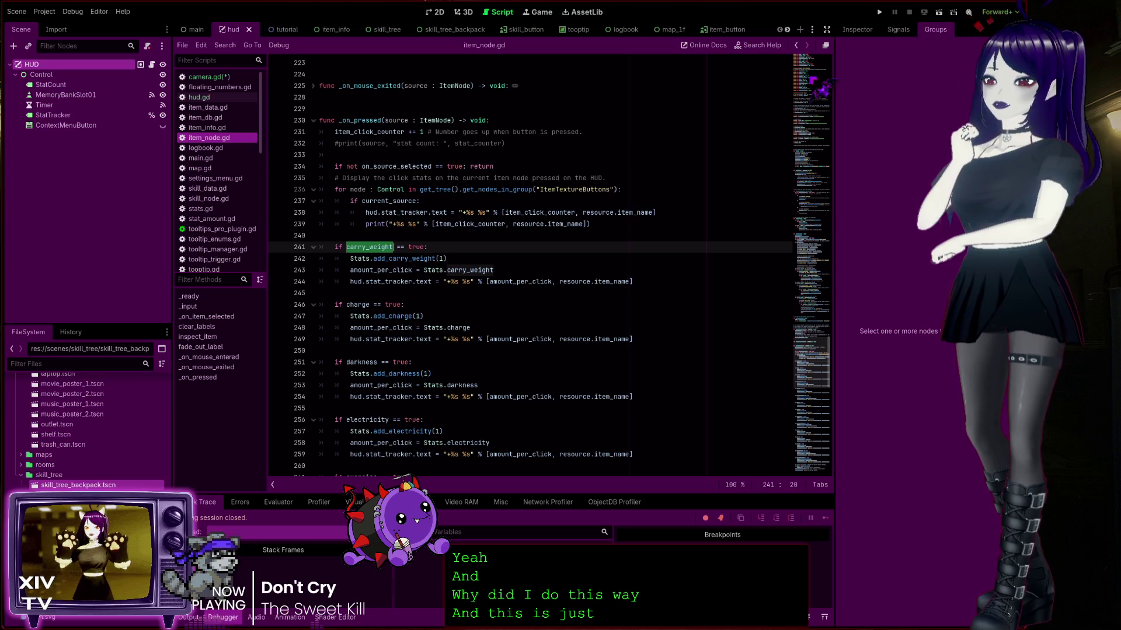
Return to the script top and select the stat property declarations on lines 11–25
click(811, 76)
scroll(453, 212, up, 2)
mouse_move(497, 308)
mouse_down()
mouse_move(308, 239)
mouse_move(289, 134)
mouse_move(274, 148)
mouse_up()
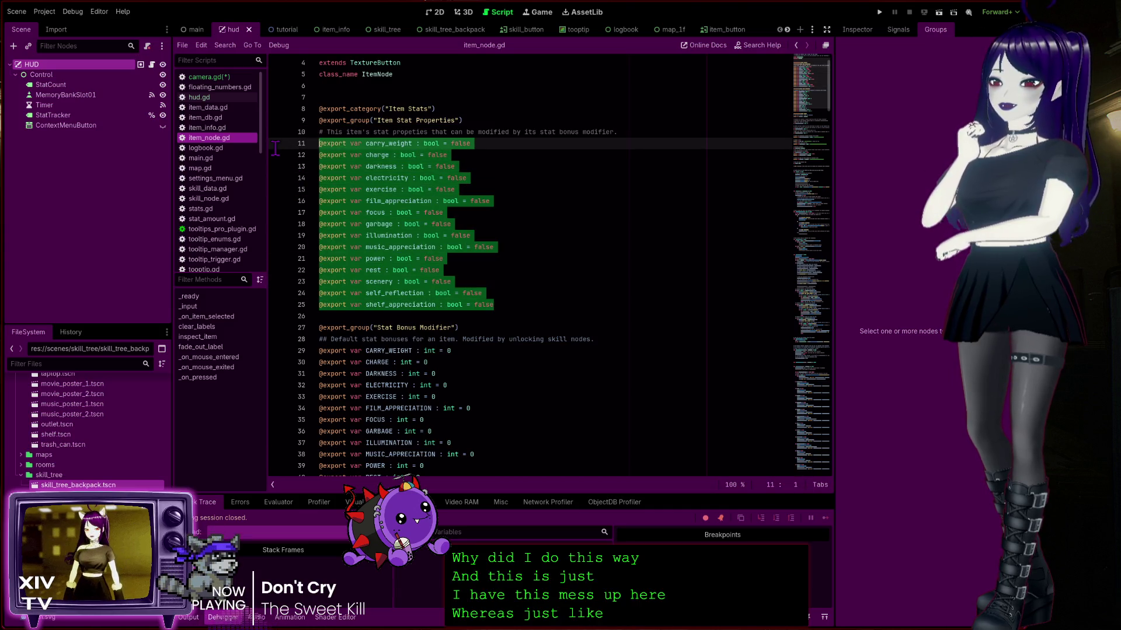
click(518, 181)
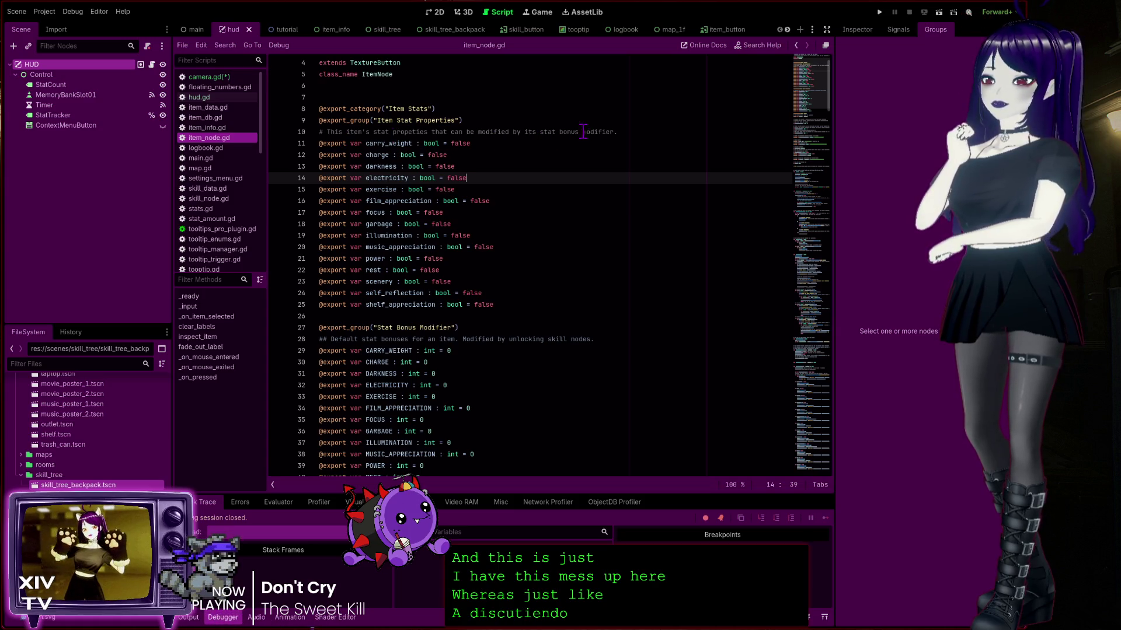
click(636, 131)
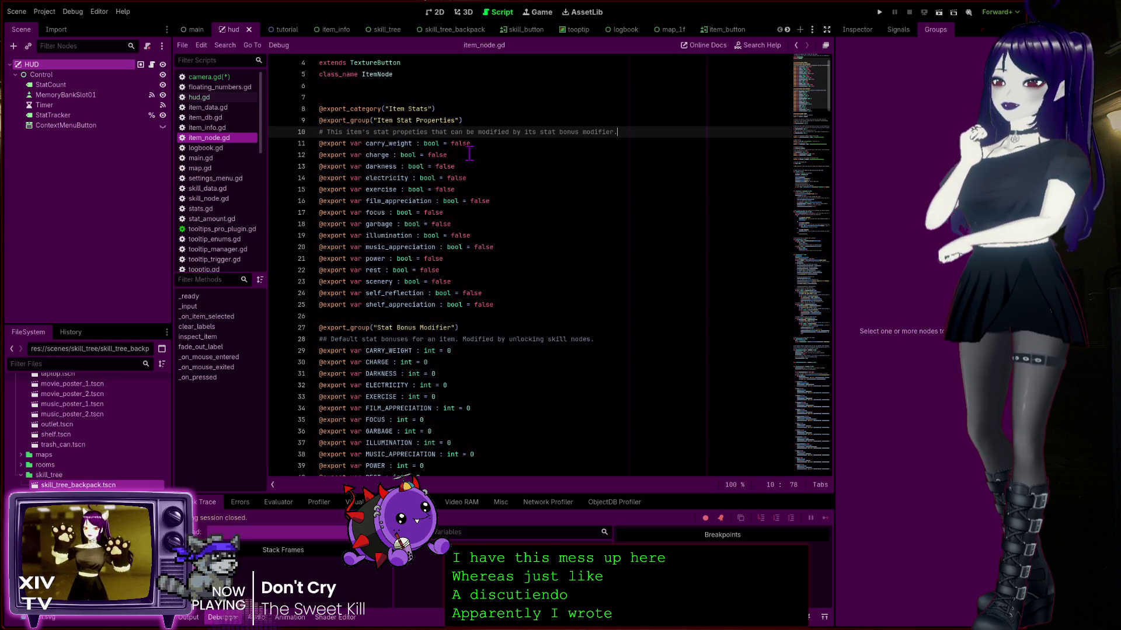
double_click(388, 144)
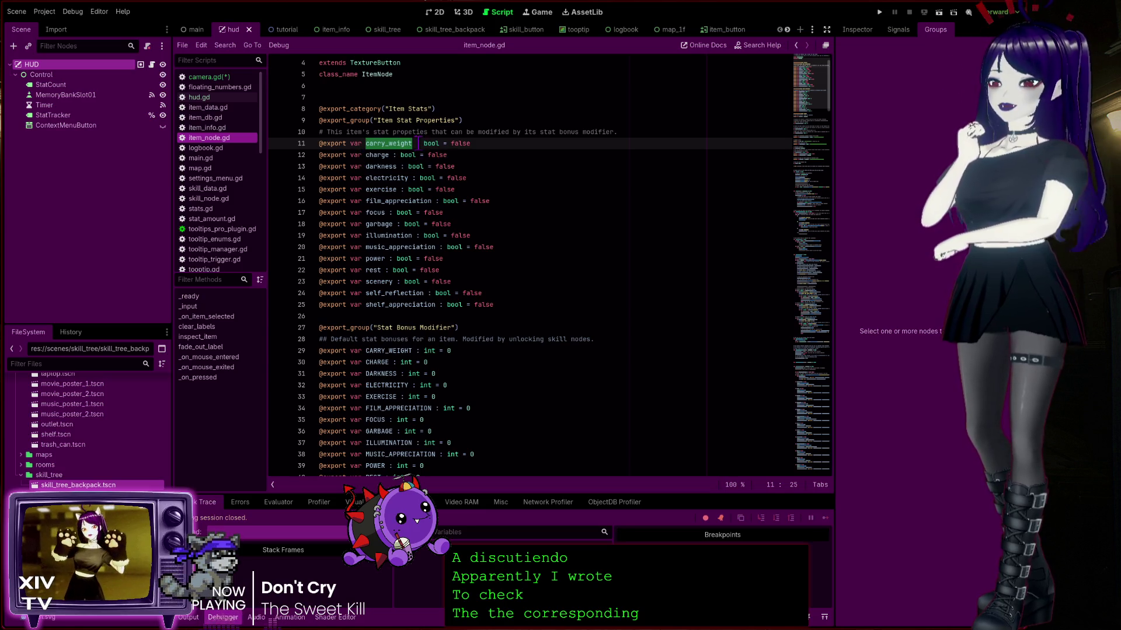
double_click(378, 155)
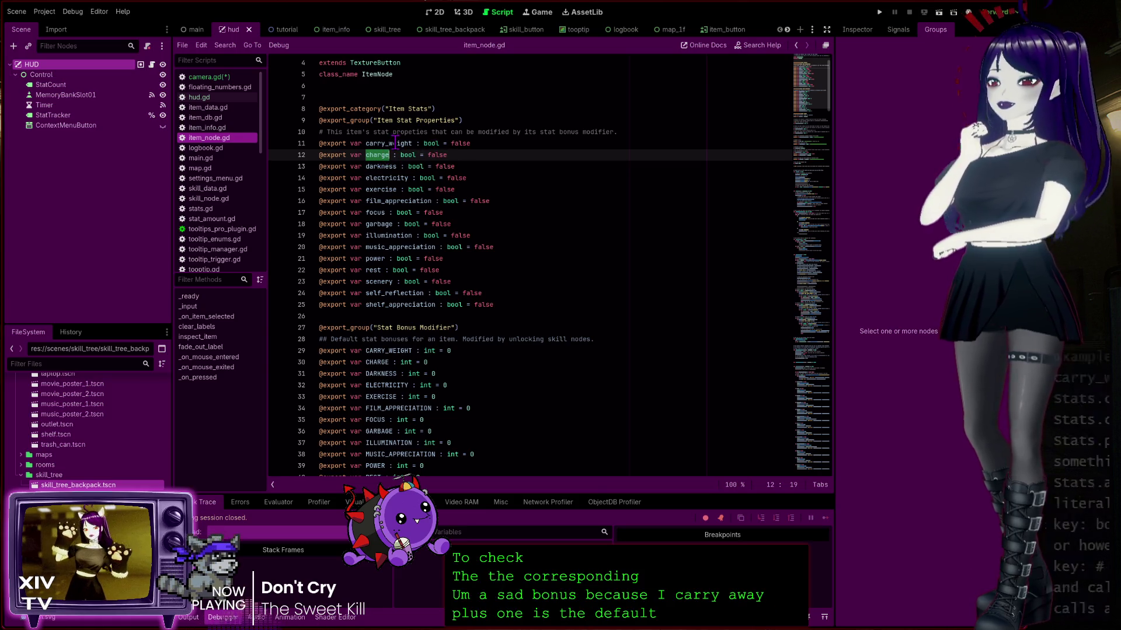
double_click(403, 144)
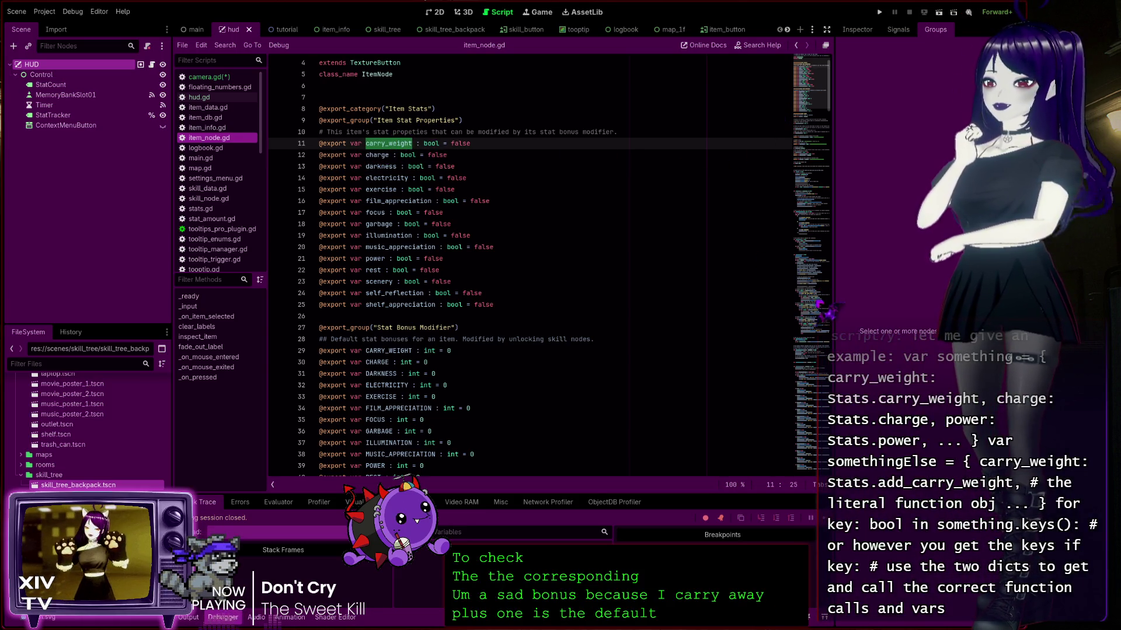
click(817, 378)
scroll(483, 314, down, 15)
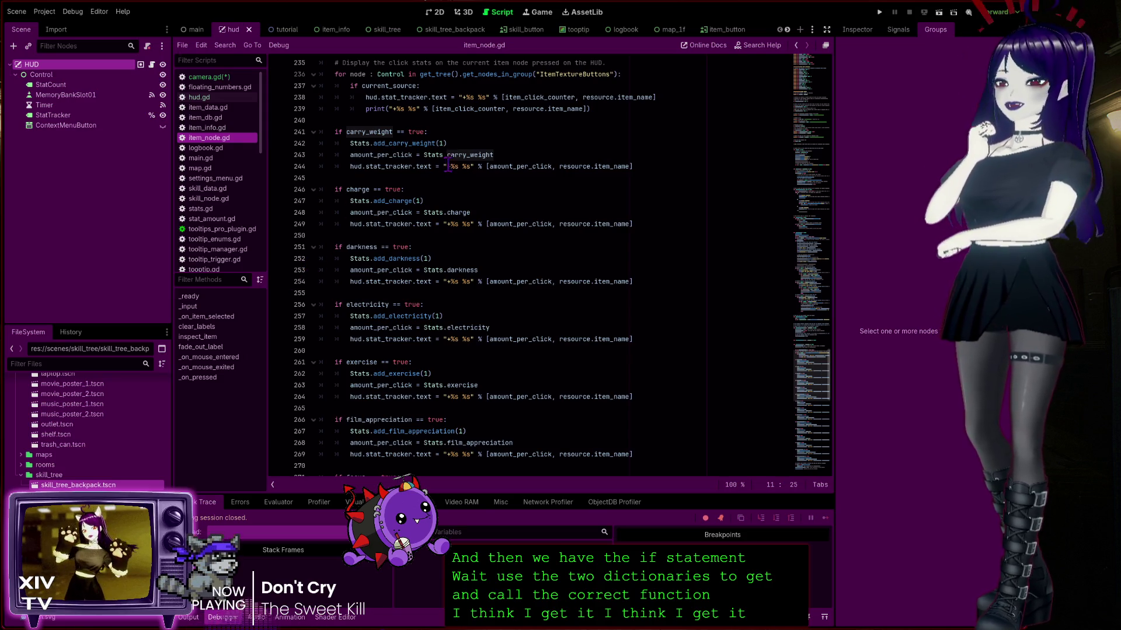
scroll(447, 170, up, 5)
scroll(485, 253, up, 20)
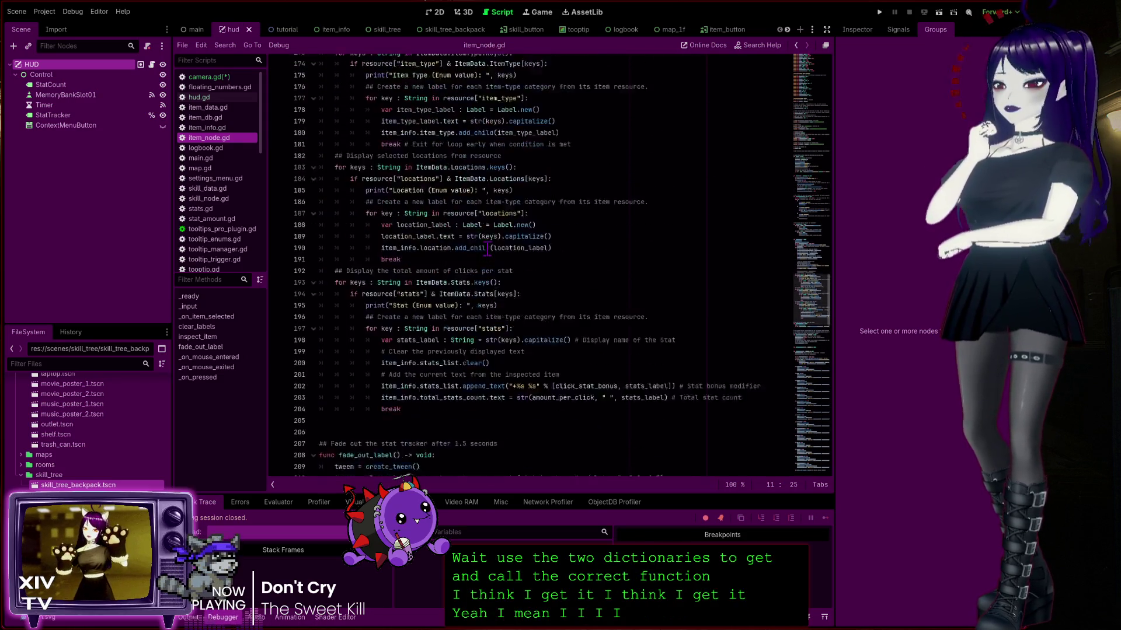
scroll(490, 245, up, 20)
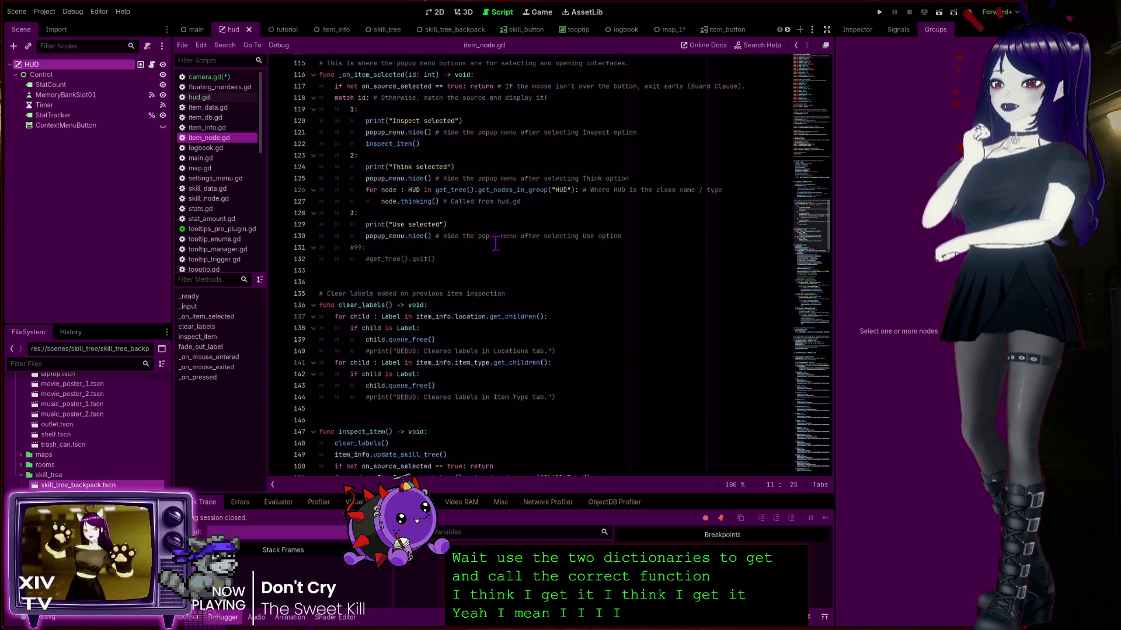
scroll(498, 242, down, 20)
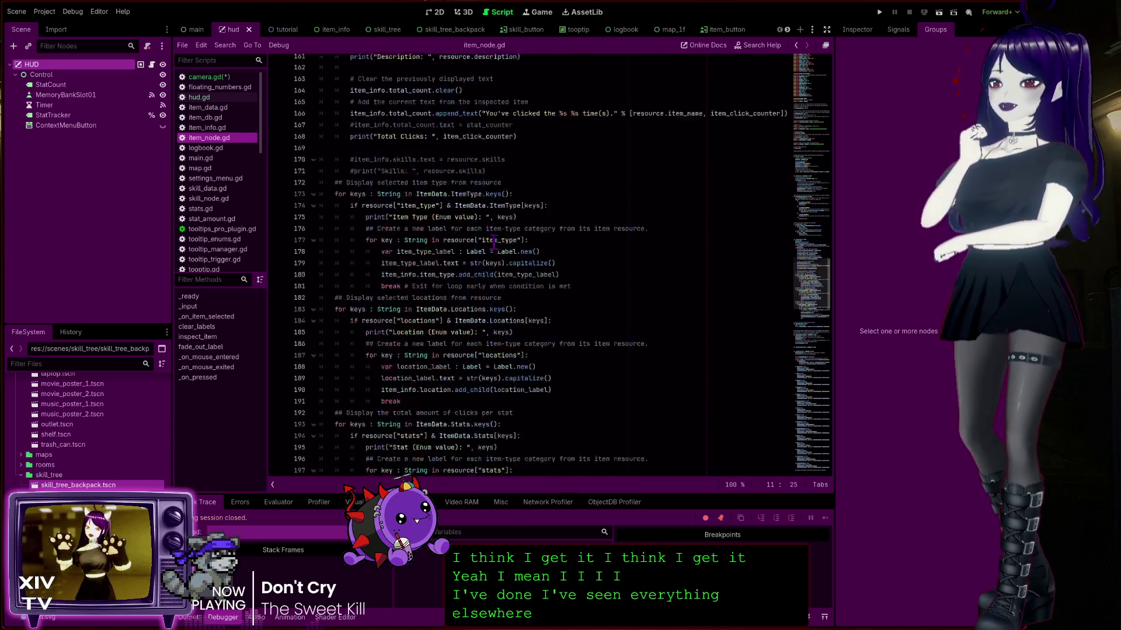
scroll(417, 264, down, 5)
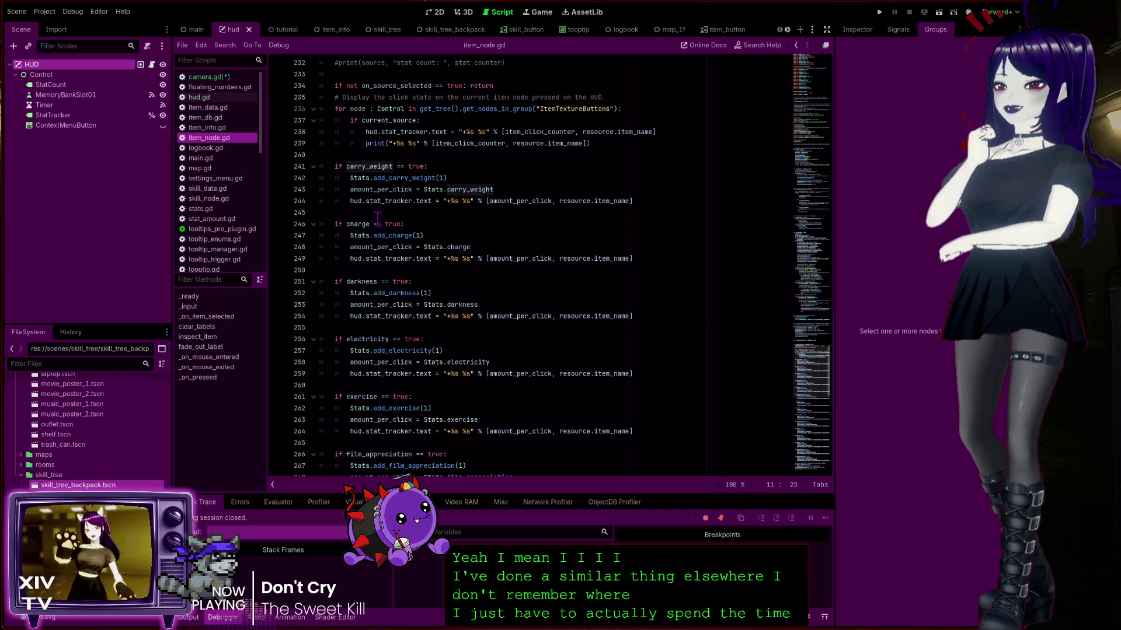
scroll(388, 271, down, 3)
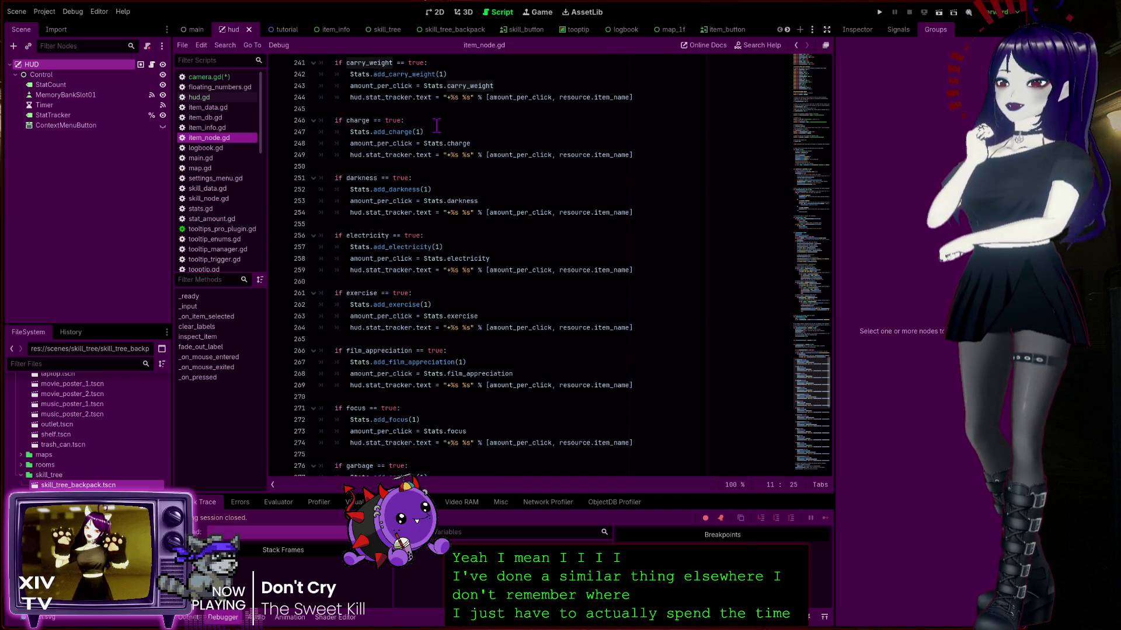
scroll(407, 229, up, 2)
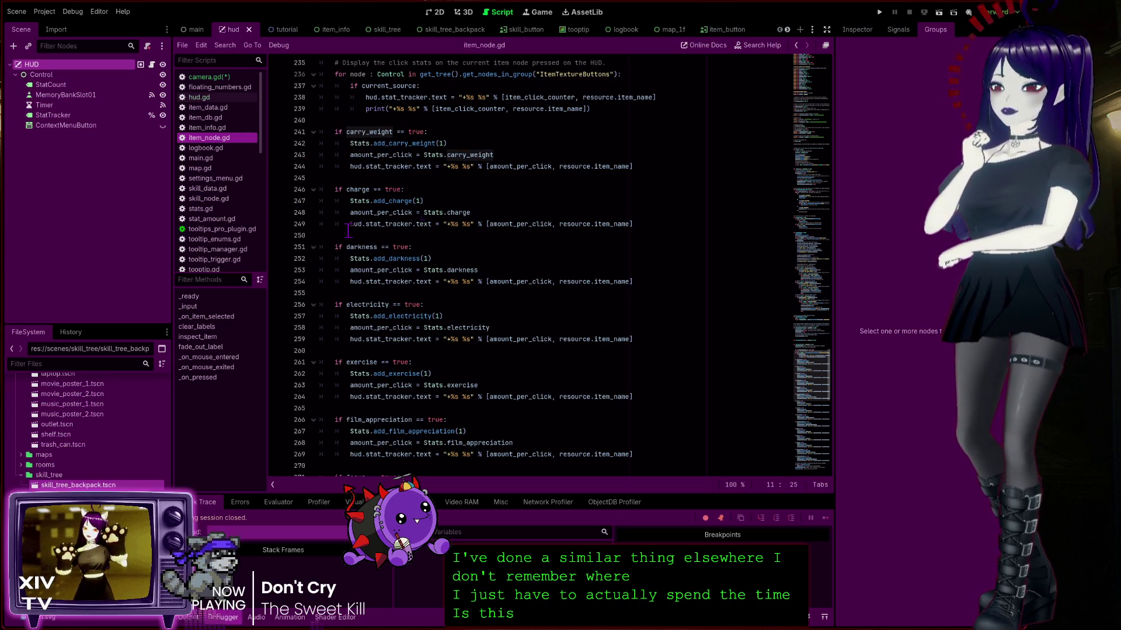
scroll(476, 410, up, 4)
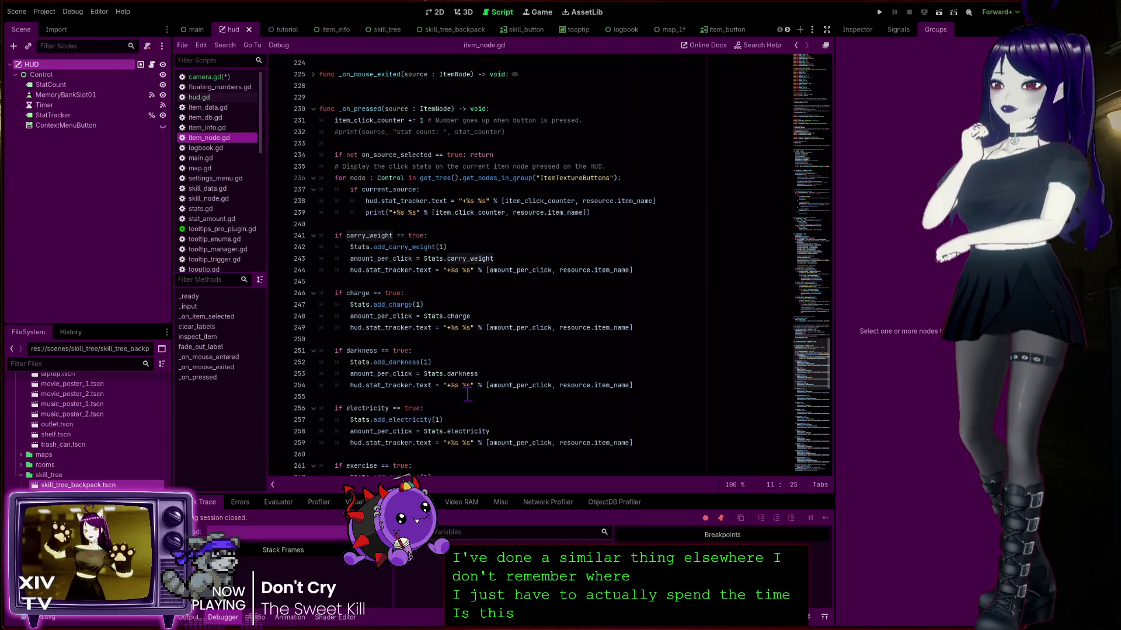
scroll(447, 385, up, 4)
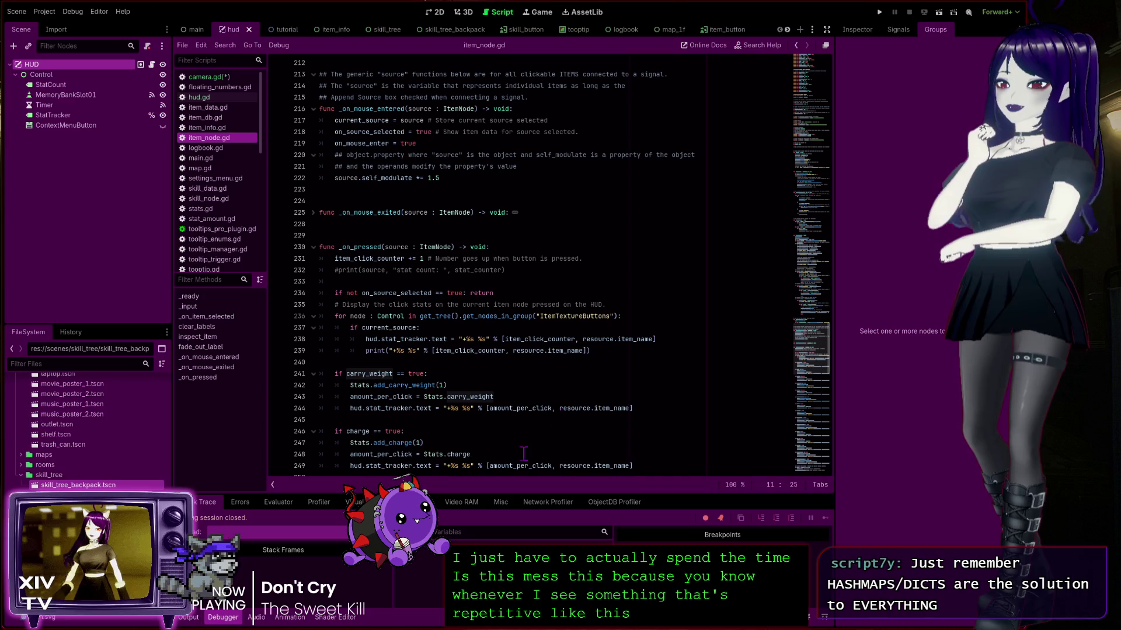
scroll(379, 413, down, 2)
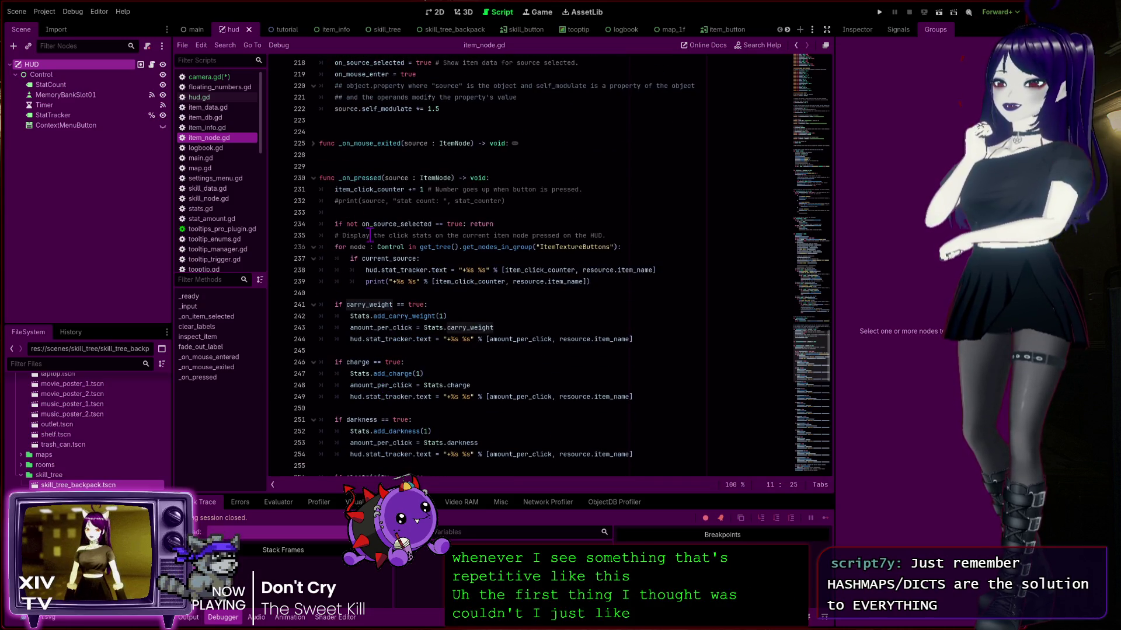
scroll(397, 345, down, 3)
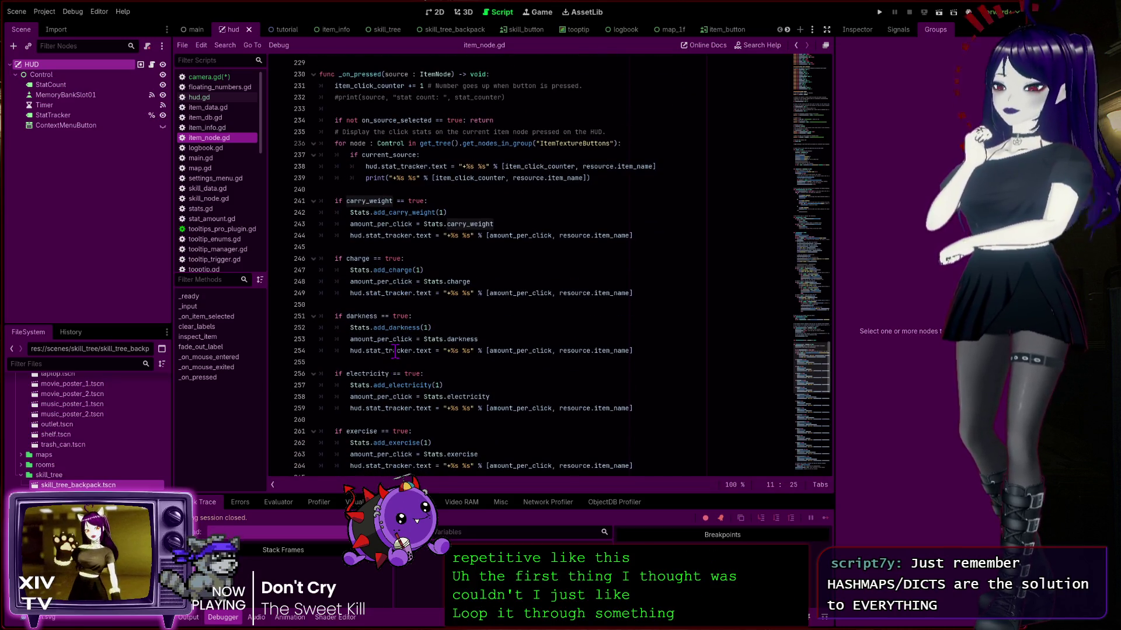
scroll(482, 338, down, 3)
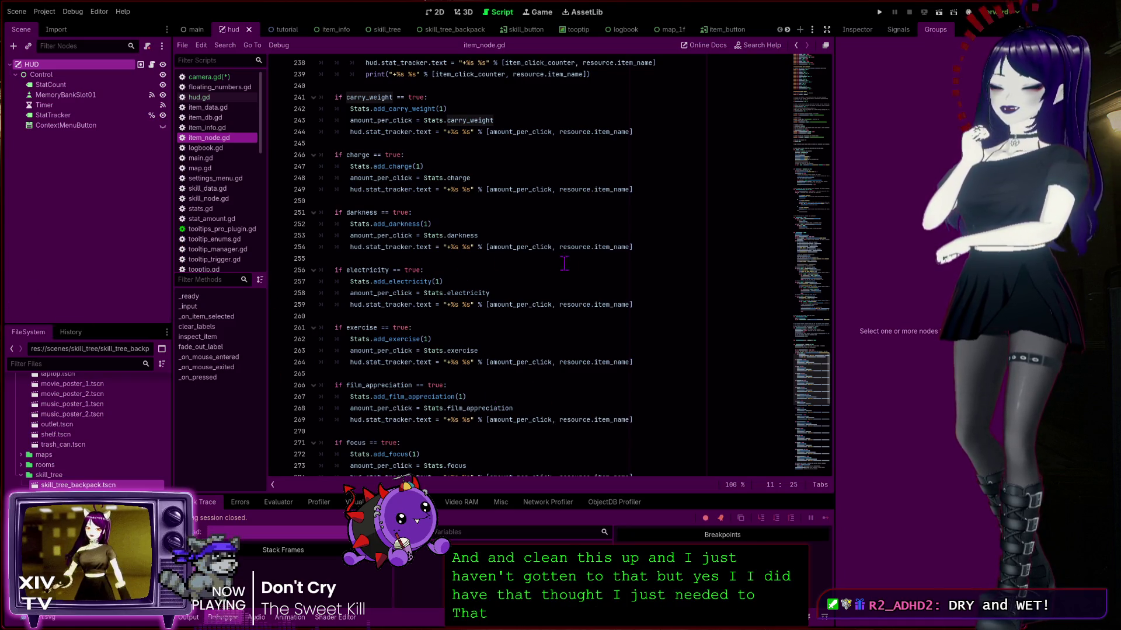
scroll(478, 289, down, 9)
scroll(408, 333, up, 9)
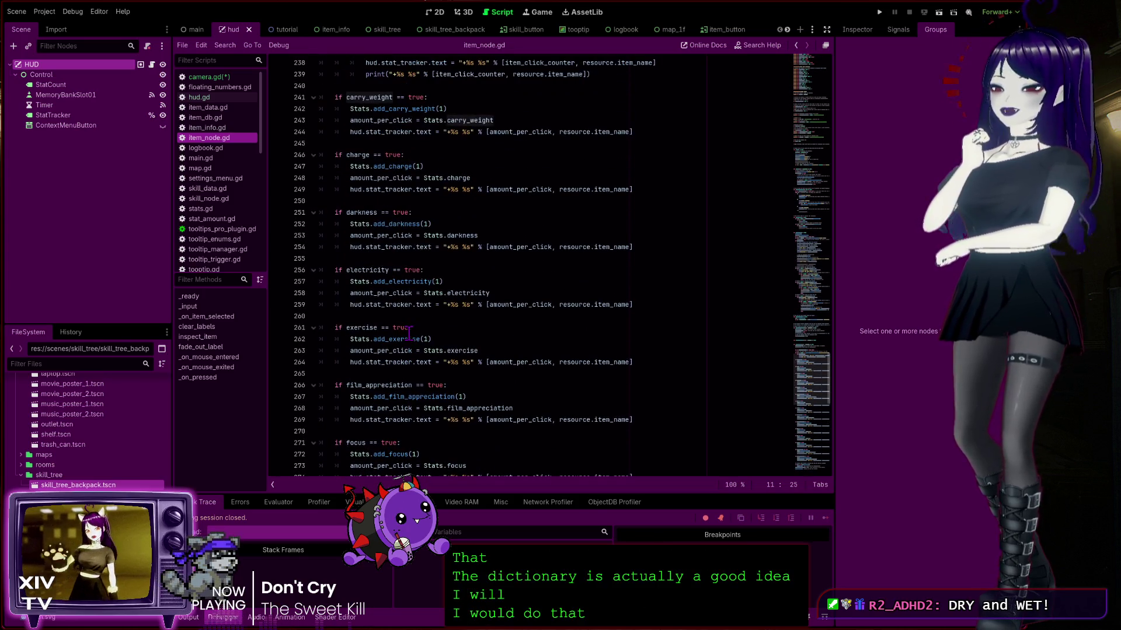
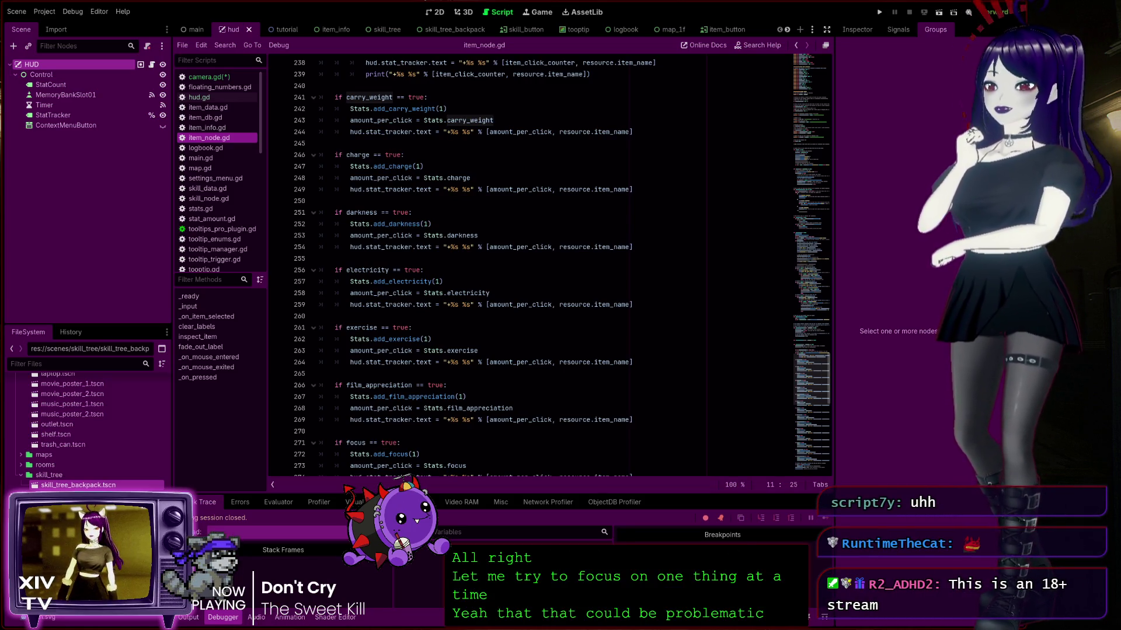
Scroll through camera.gd and place the caret at the end of line 190
scroll(549, 263, up, 12)
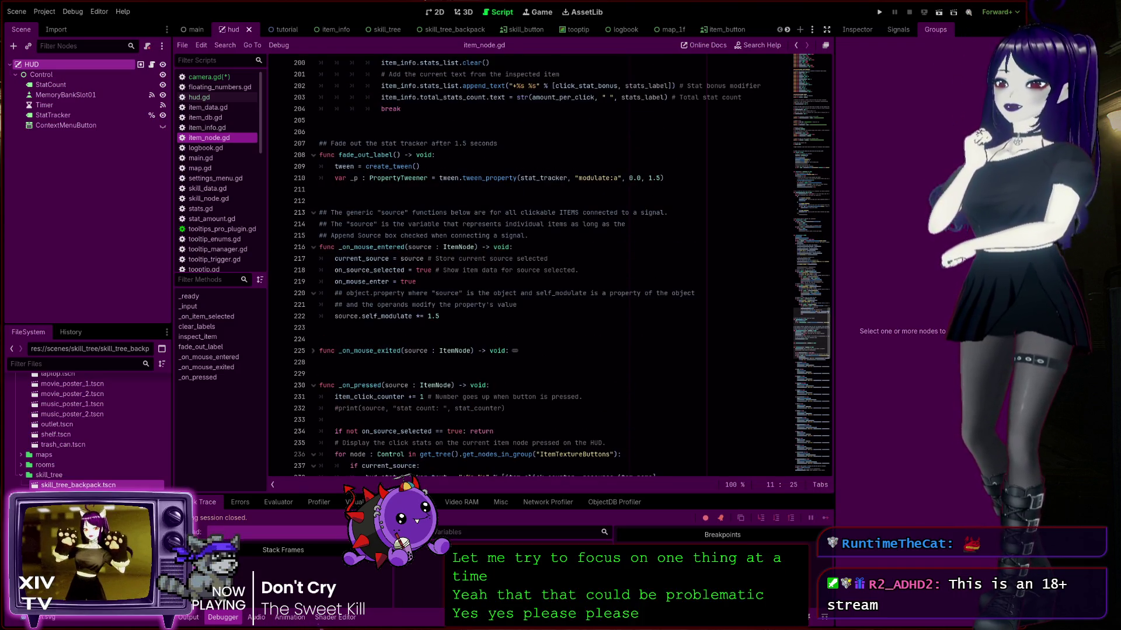
scroll(549, 263, up, 10)
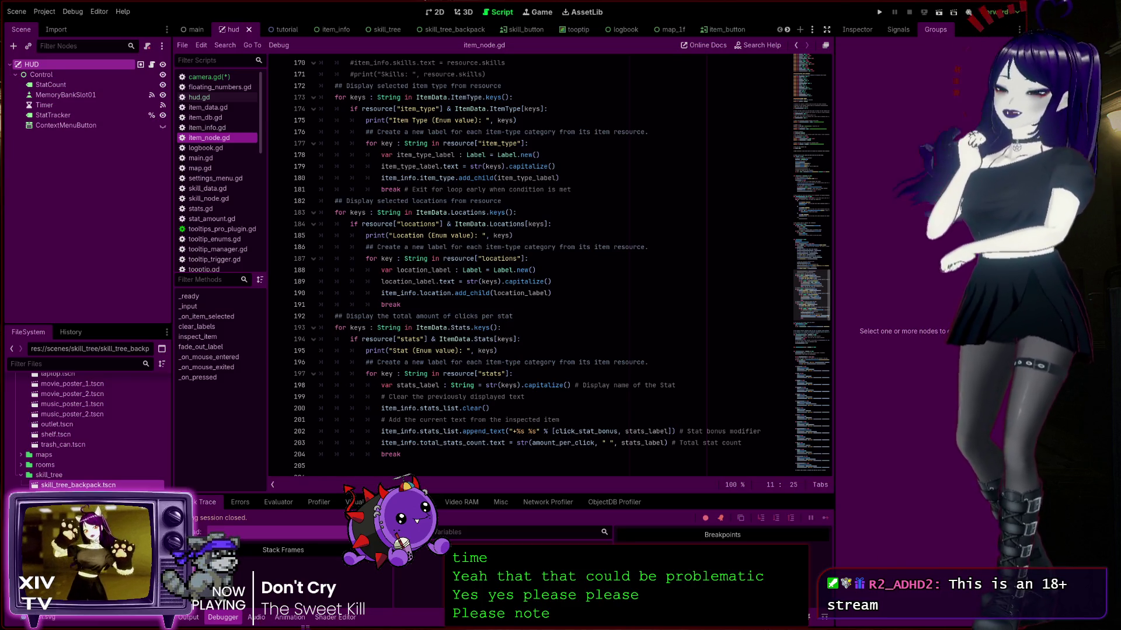
click(596, 293)
scroll(580, 299, down, 6)
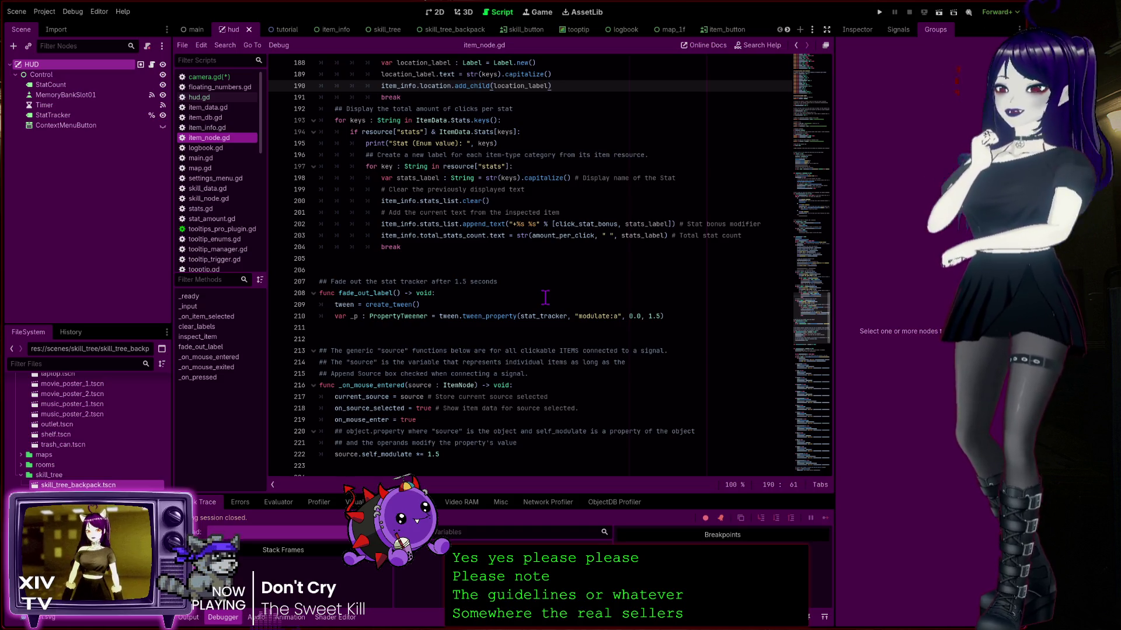
scroll(535, 280, down, 3)
scroll(531, 274, down, 6)
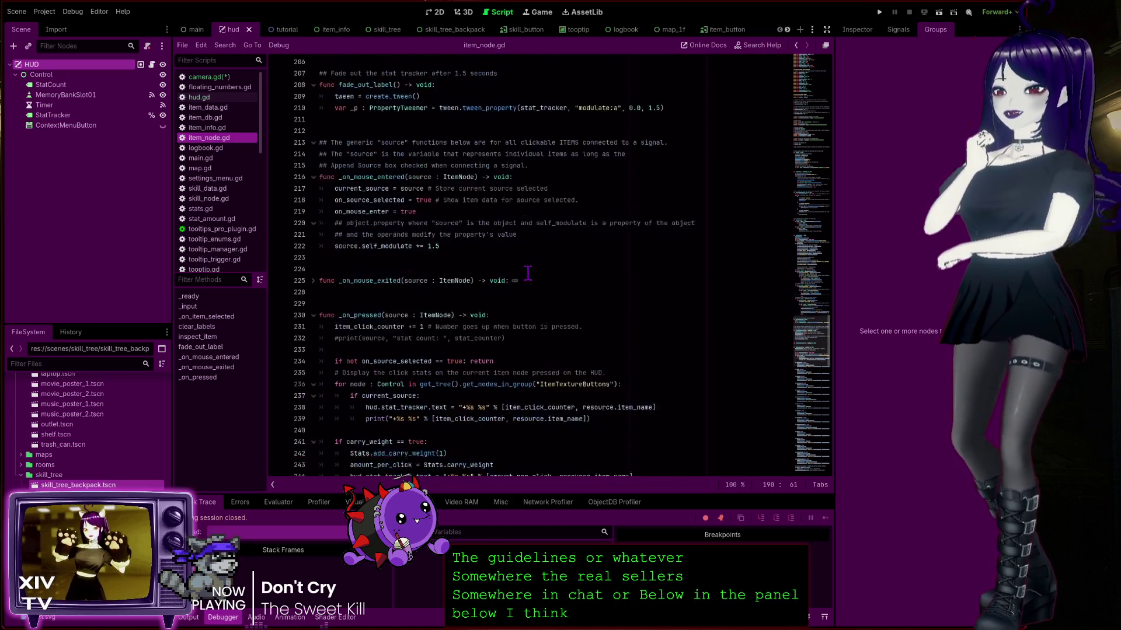
scroll(534, 251, up, 4)
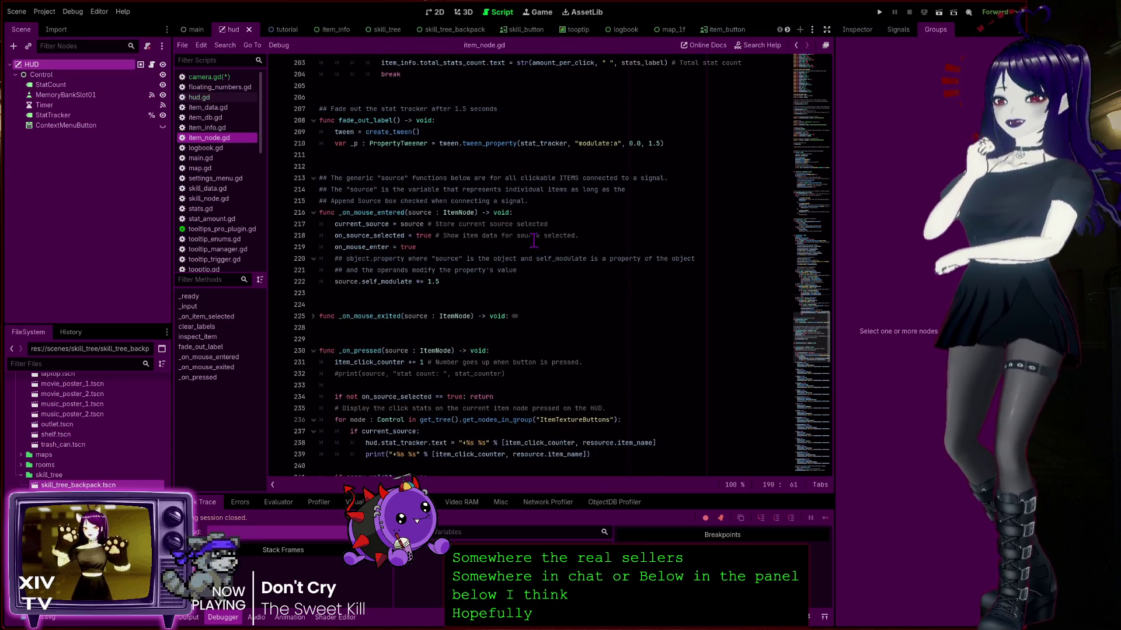
scroll(534, 239, up, 6)
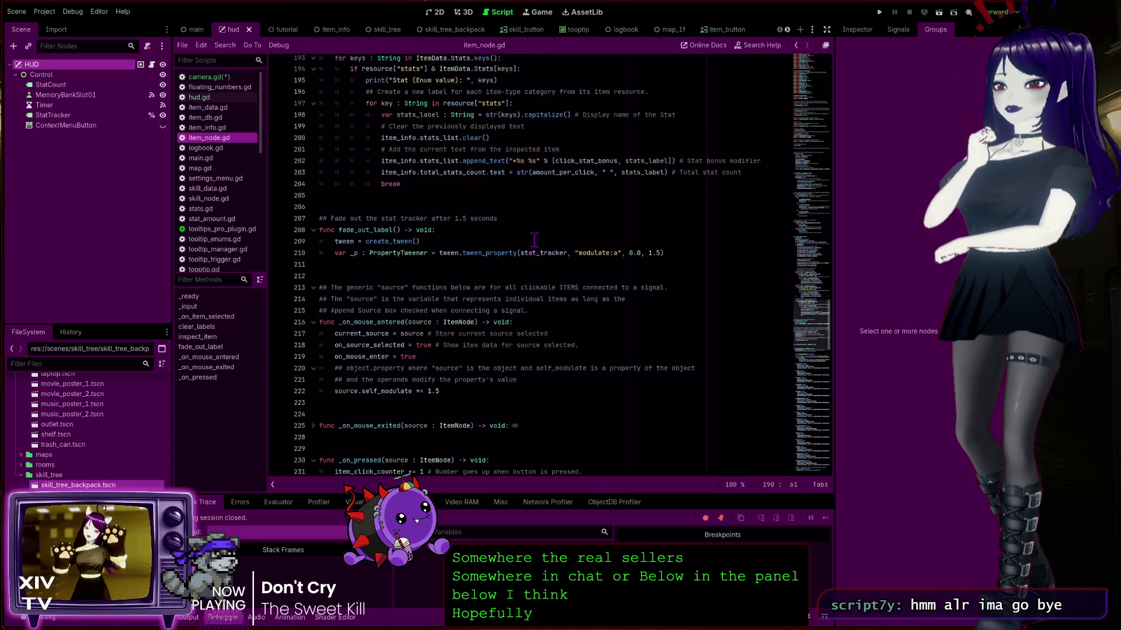
scroll(534, 239, up, 4)
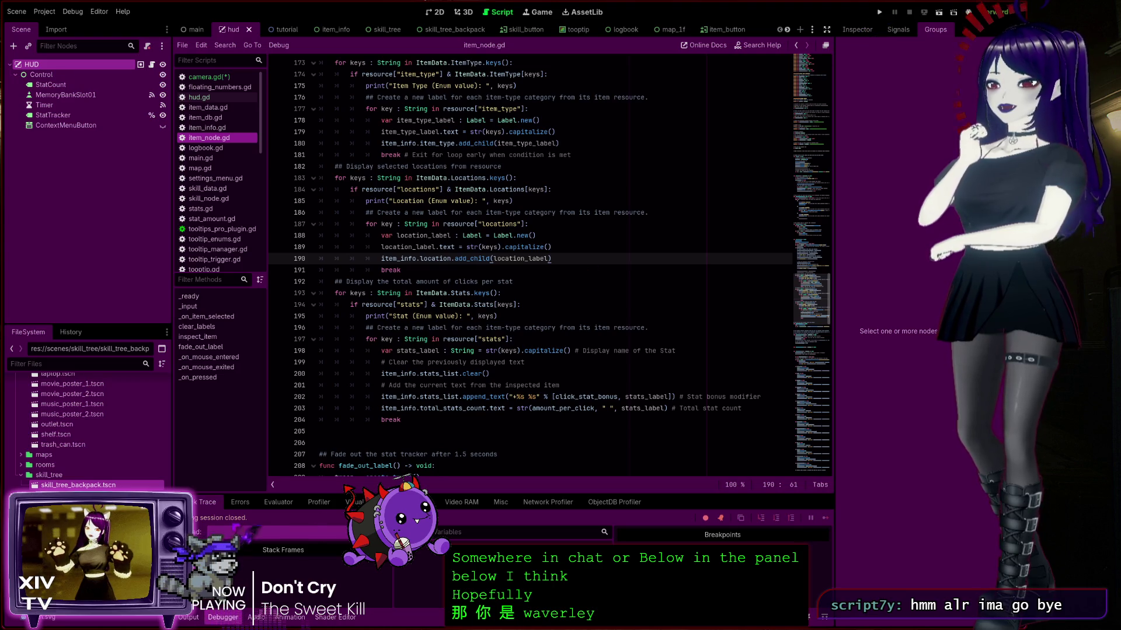
Run the project, stop it with F8, and return to the wheel-up check on line 26
click(879, 11)
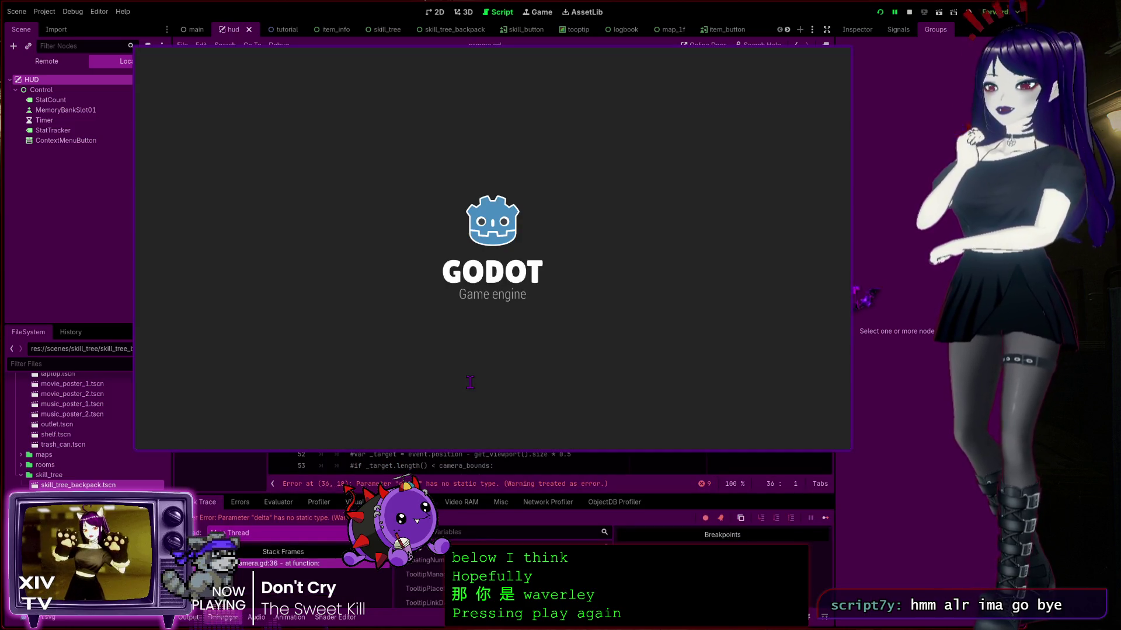
key(F8)
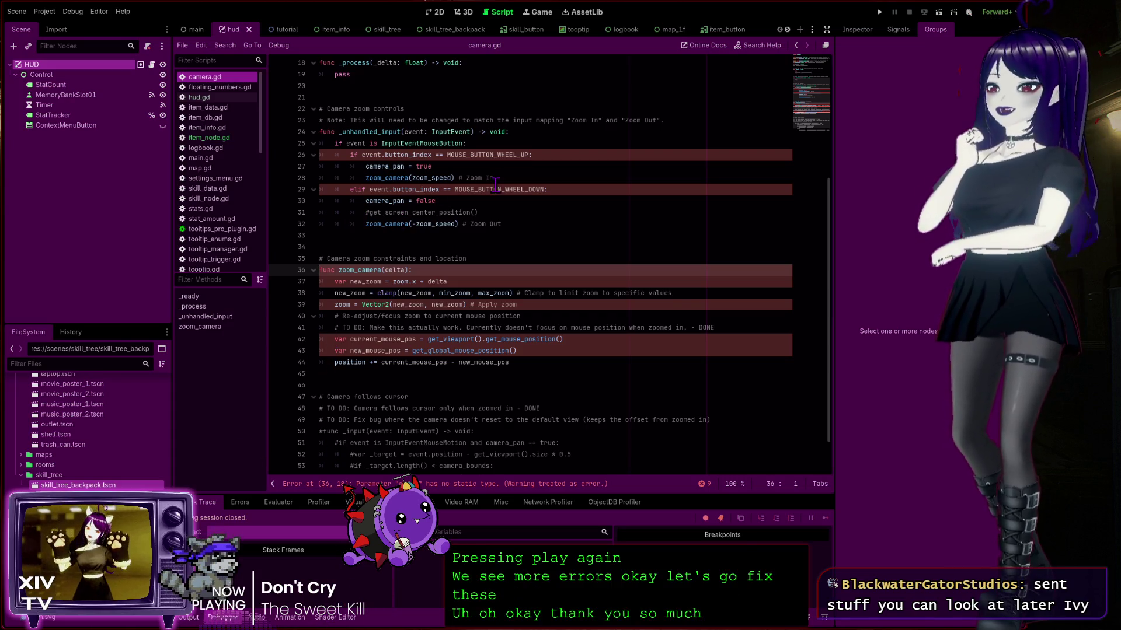
click(573, 155)
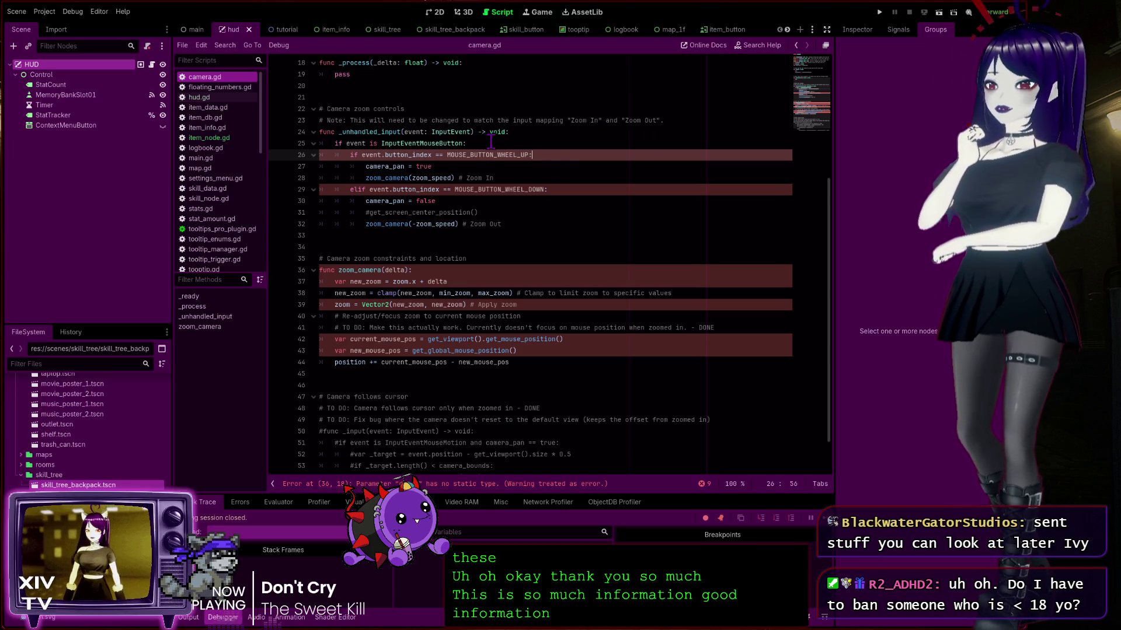
click(492, 143)
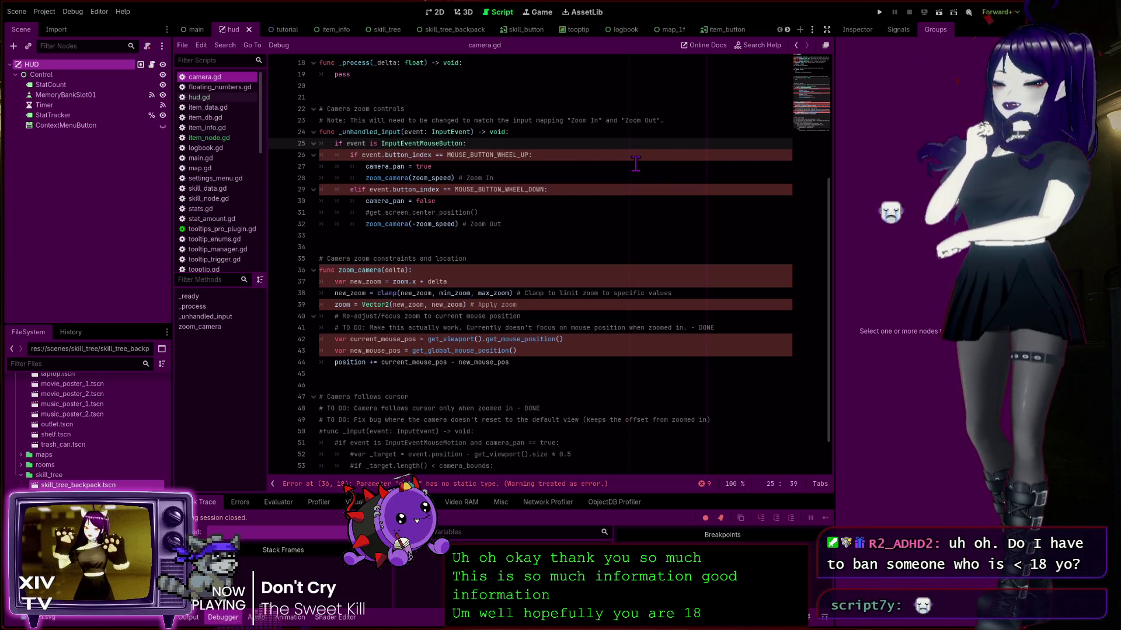
click(577, 153)
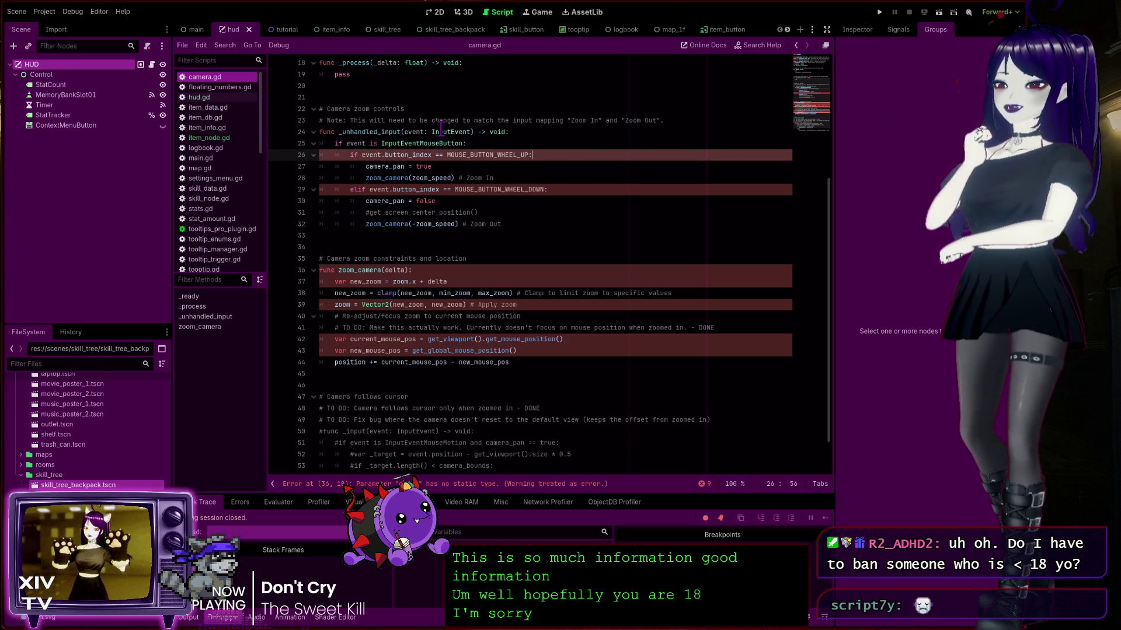
click(493, 143)
click(559, 130)
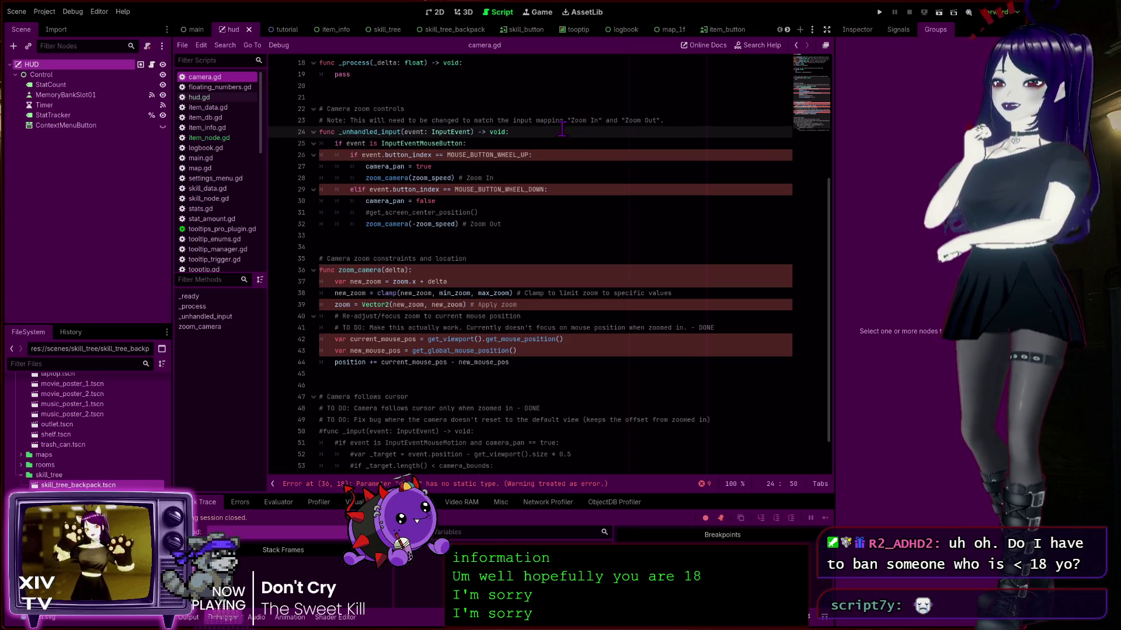
scroll(567, 150, down, 2)
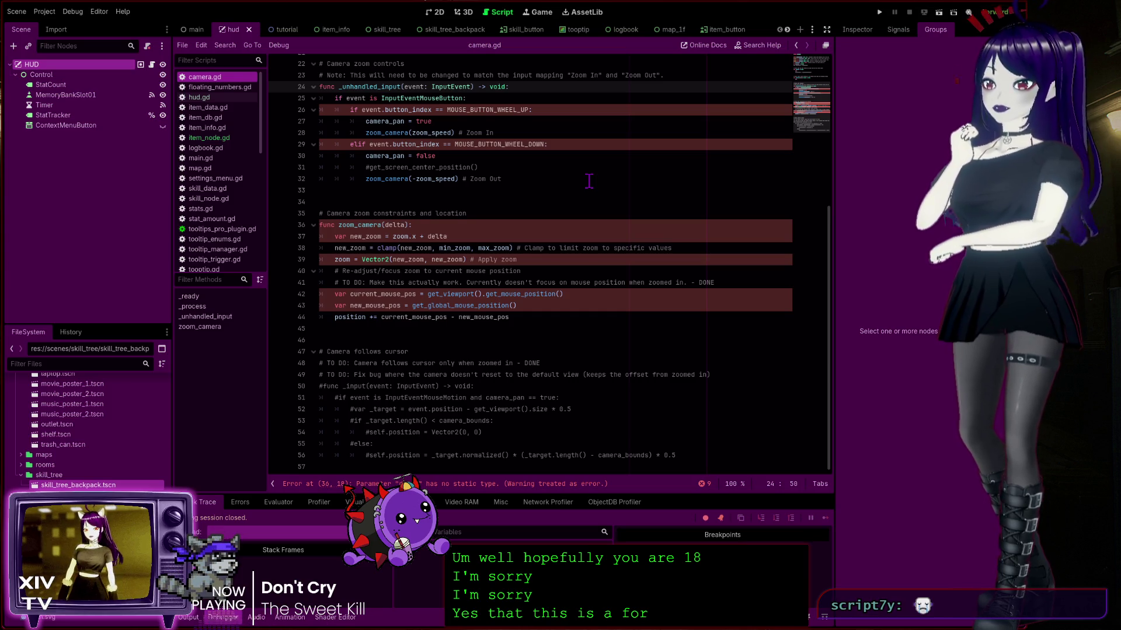
click(639, 95)
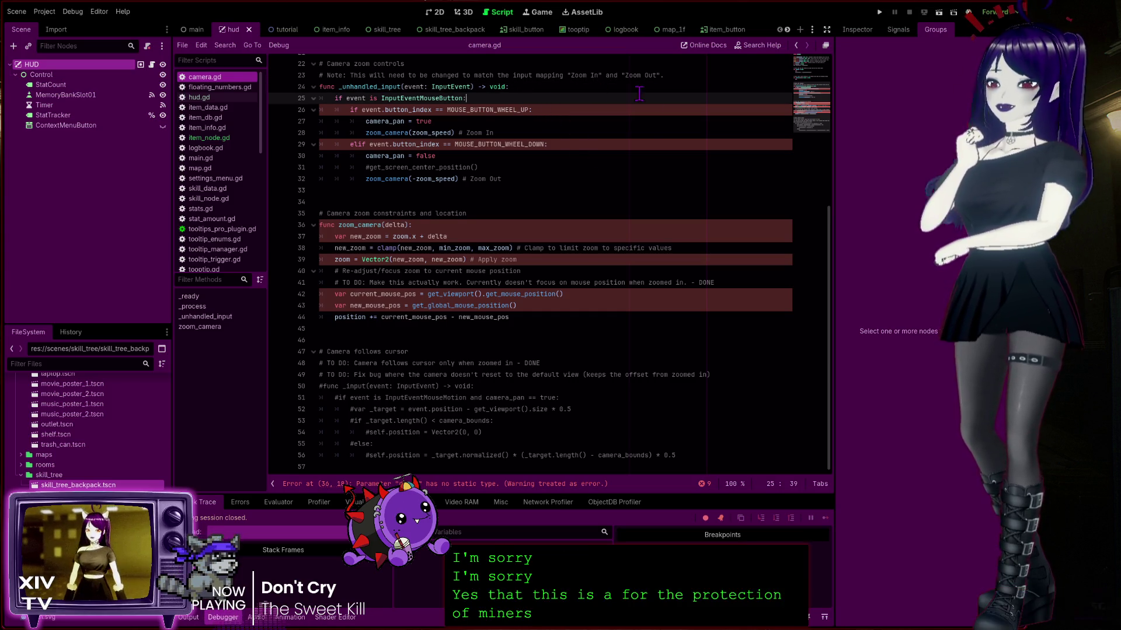
click(550, 143)
click(559, 110)
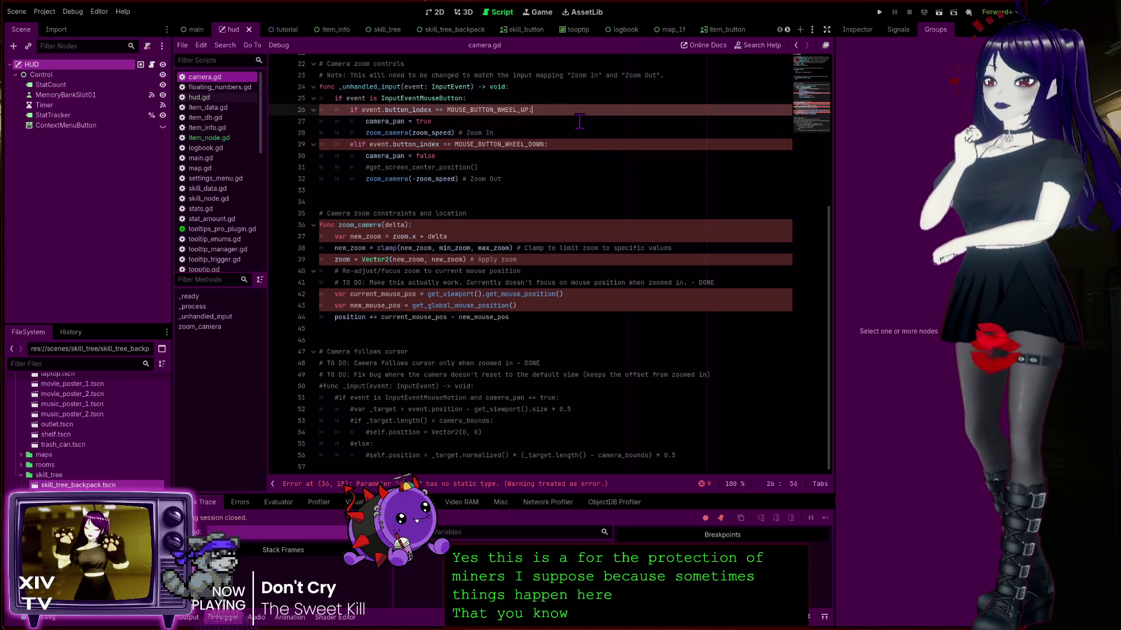
click(505, 124)
click(578, 142)
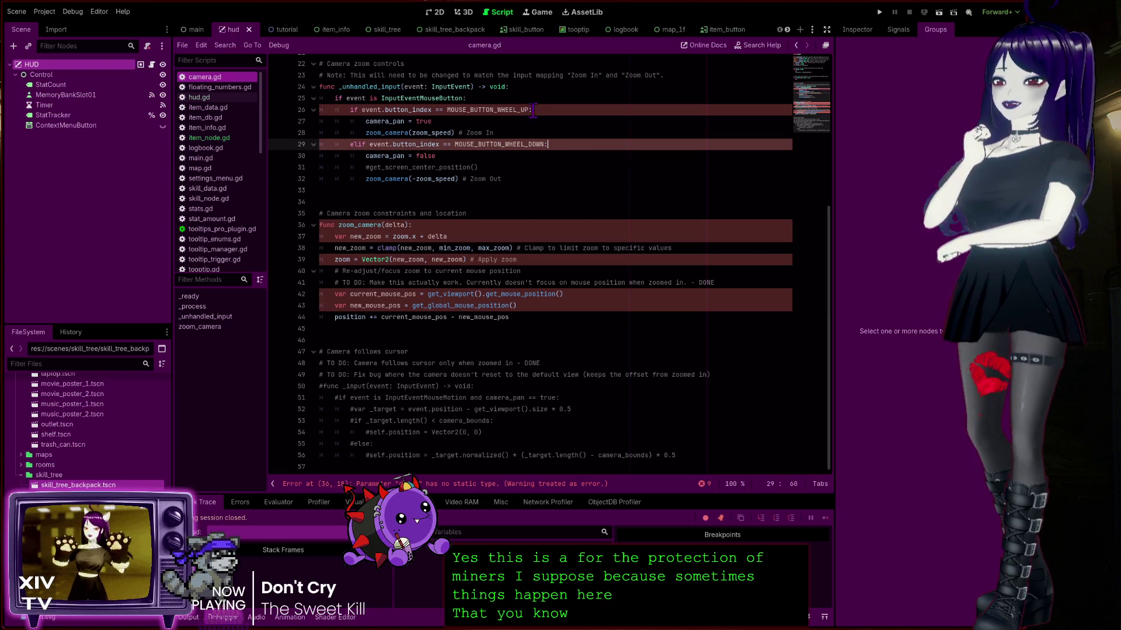
click(574, 109)
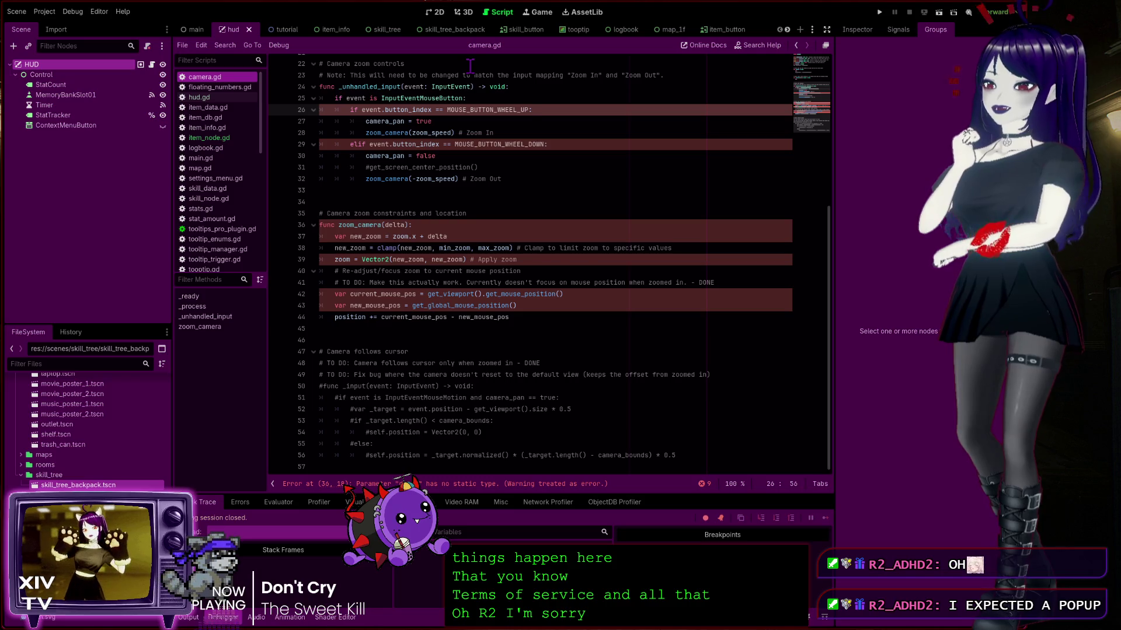
click(506, 91)
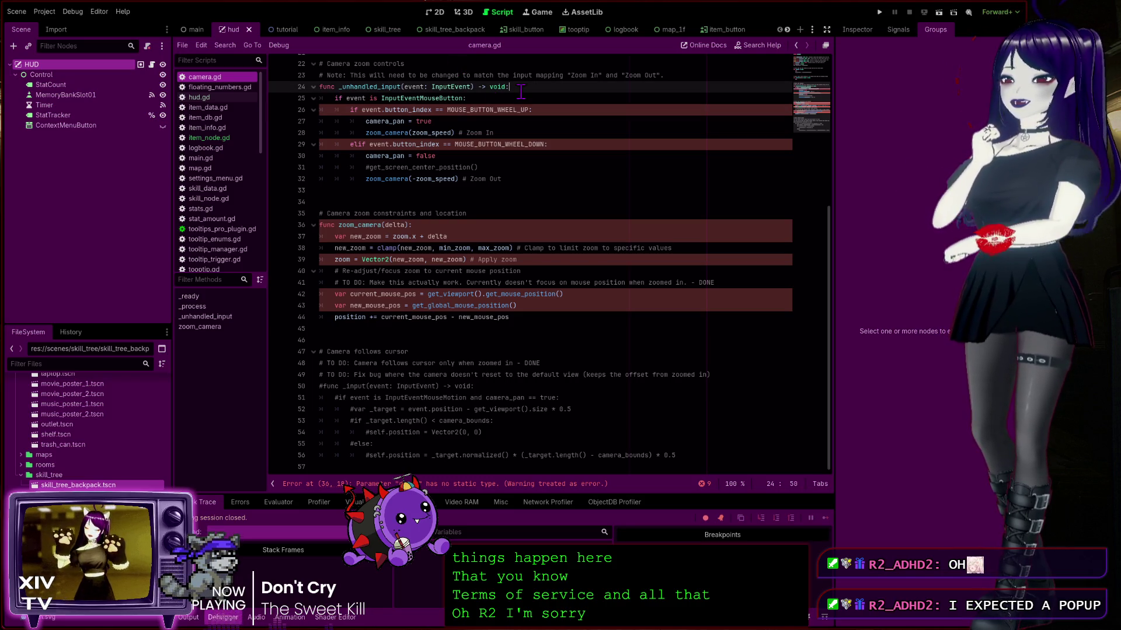
click(590, 111)
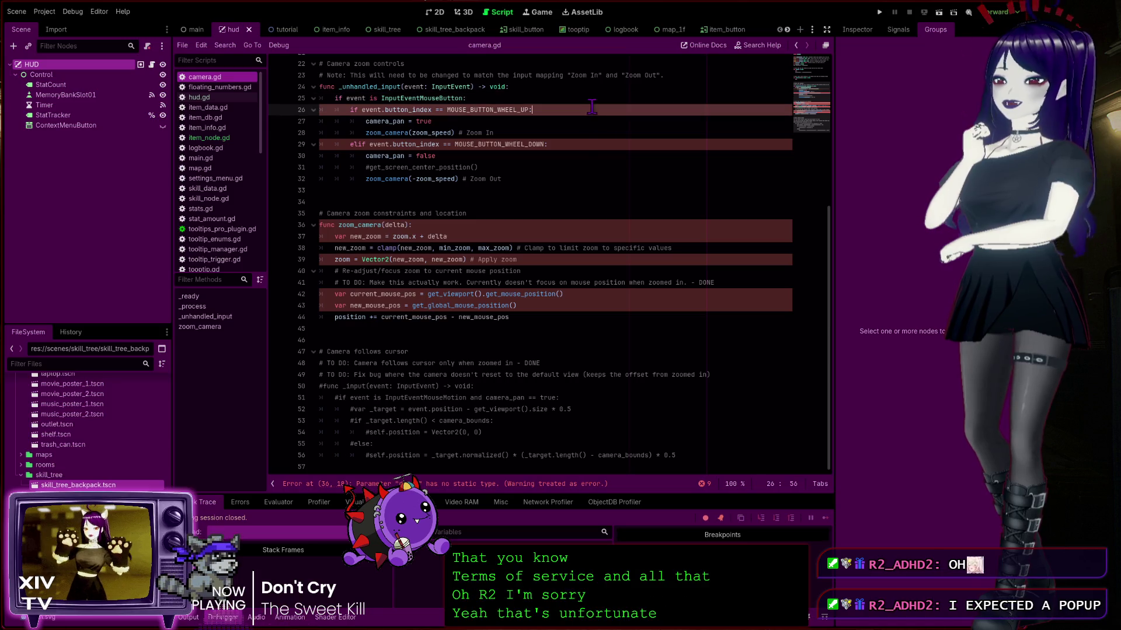
click(579, 145)
key(Down)
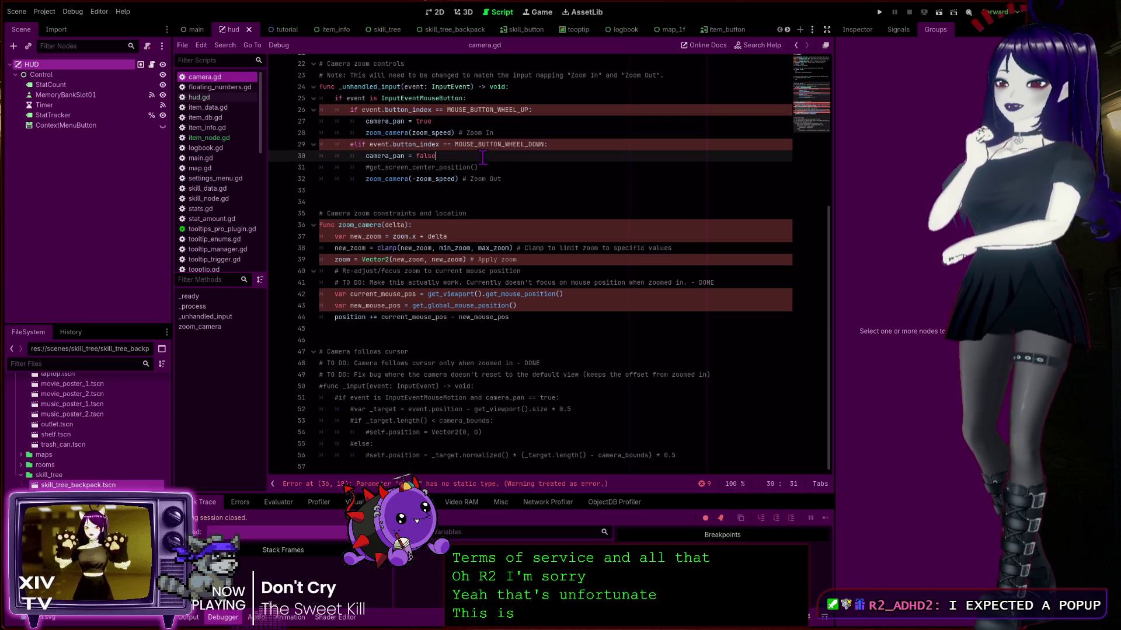
click(438, 226)
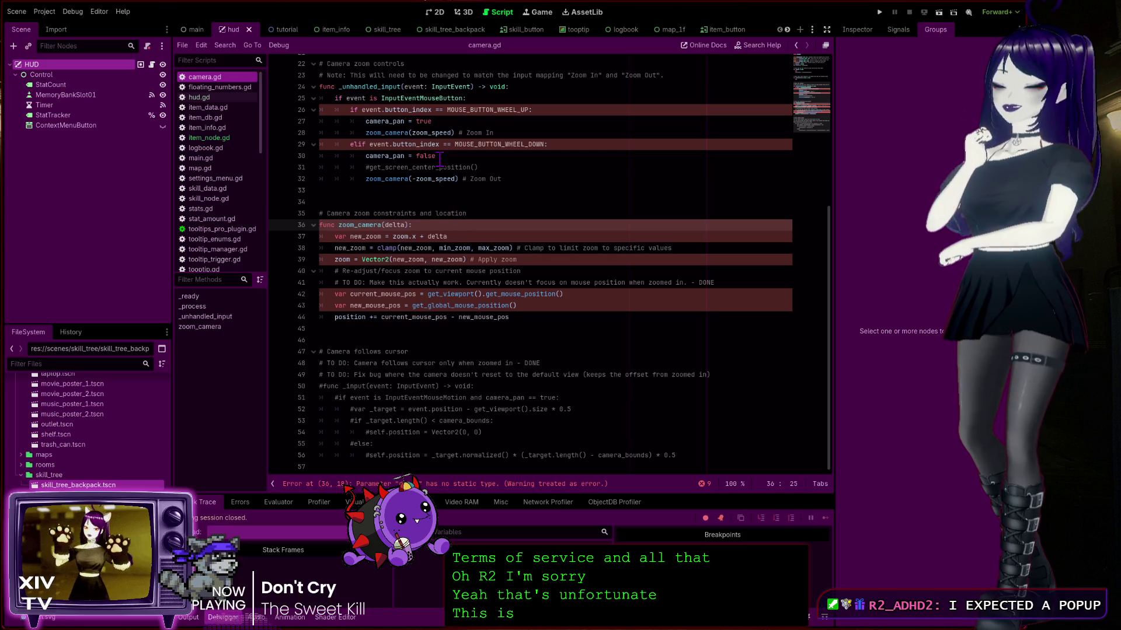
click(484, 96)
click(577, 111)
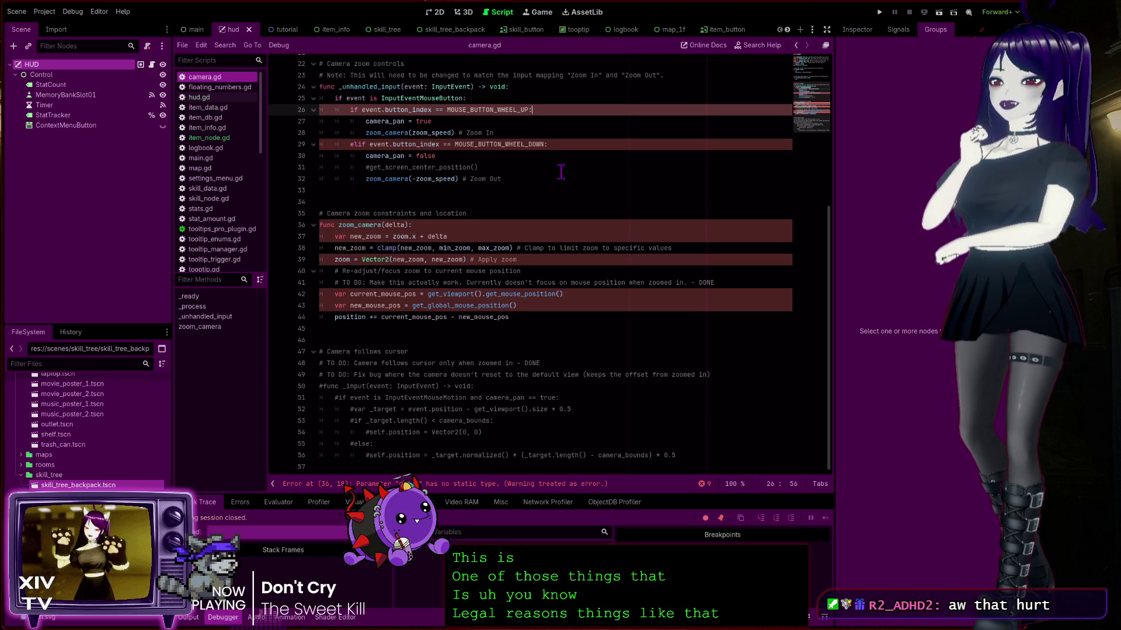
click(562, 144)
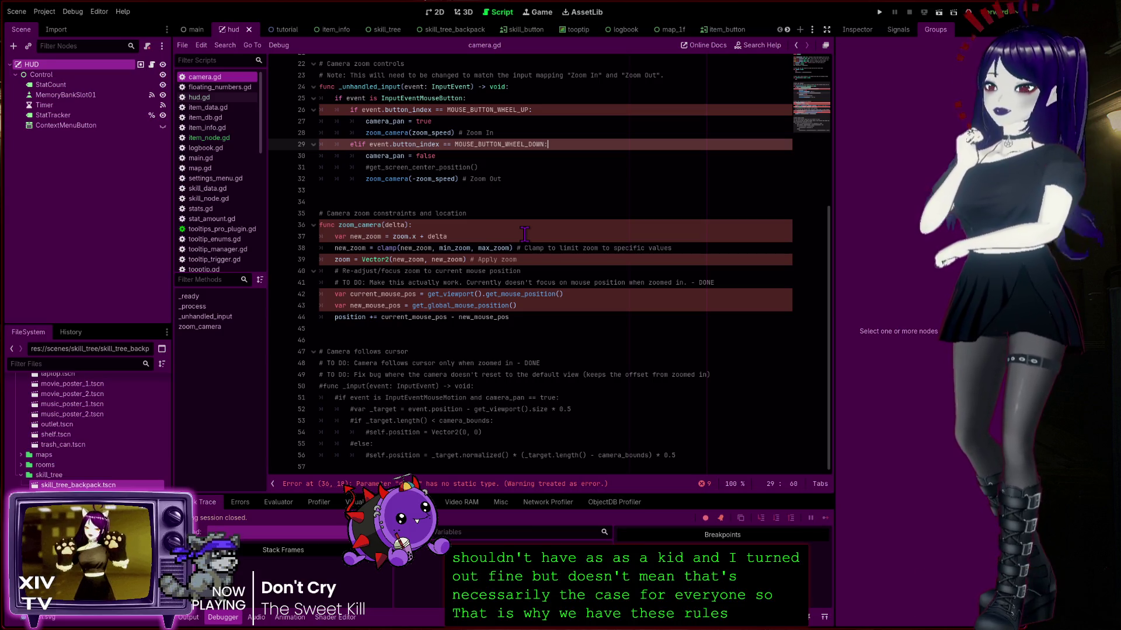
click(549, 110)
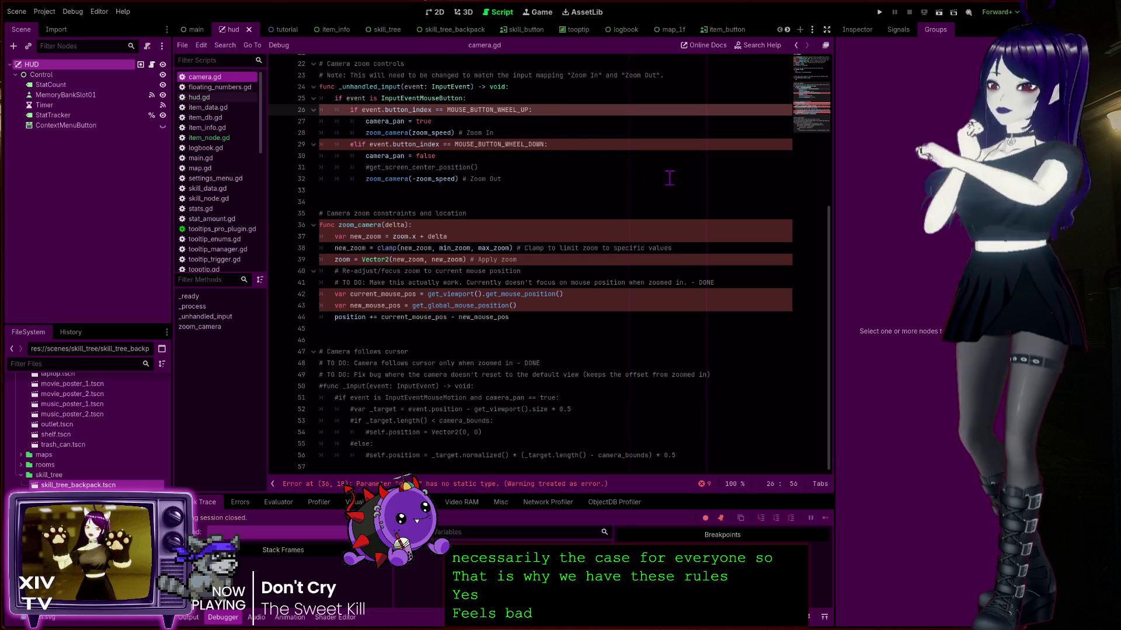
click(586, 144)
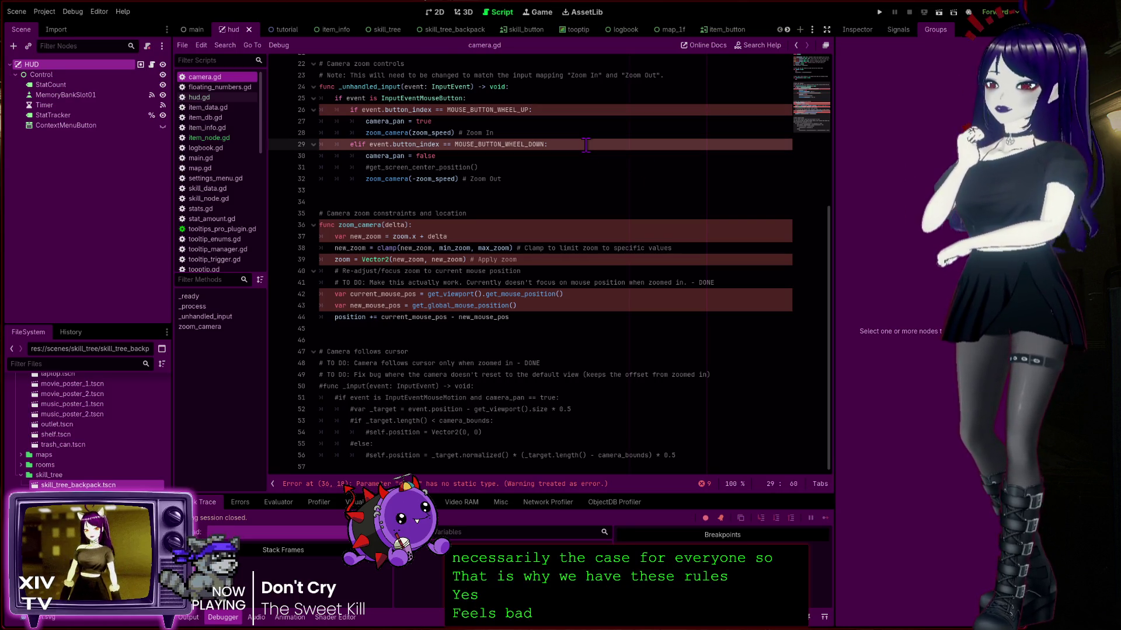
click(549, 109)
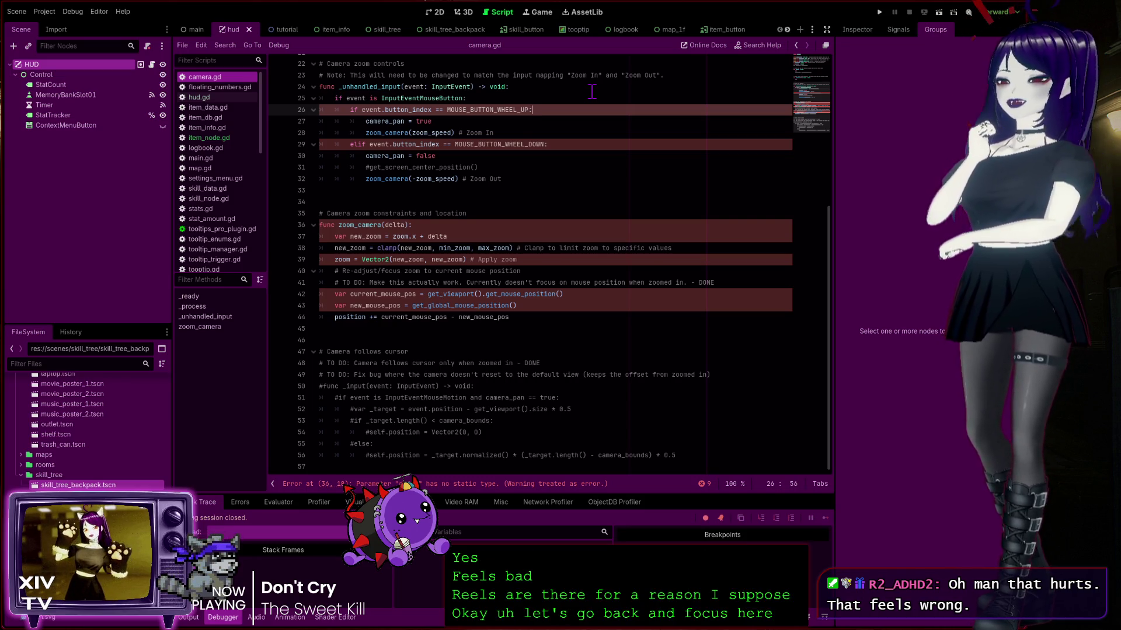
click(513, 98)
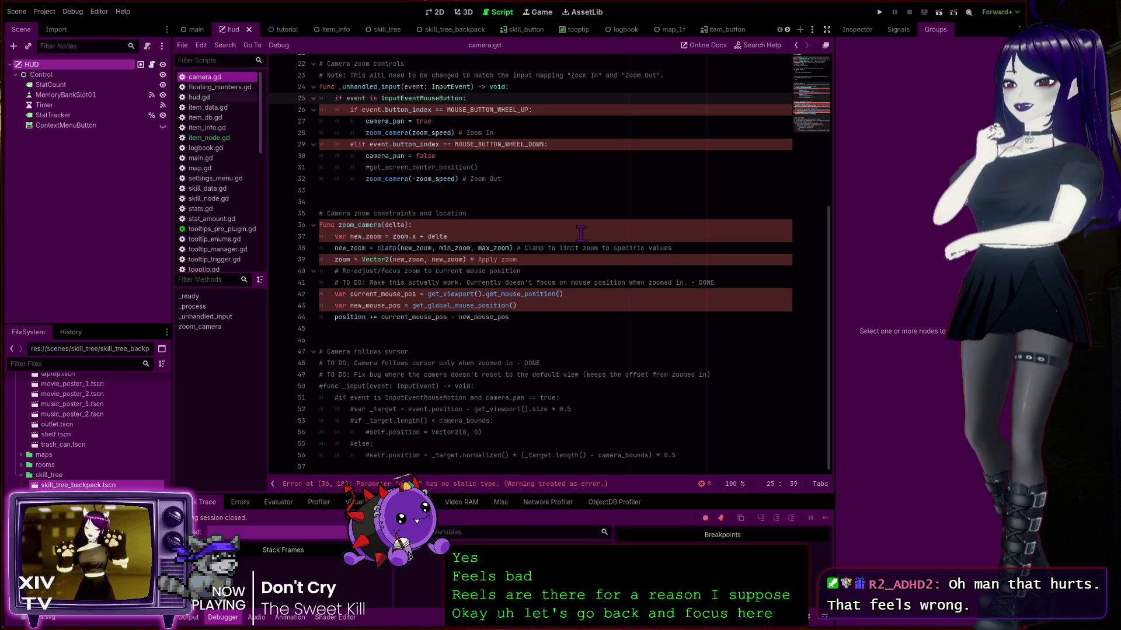
Review the wheel-up, wheel-down and zoom-out lines, then go to the delta error on line 36
click(535, 181)
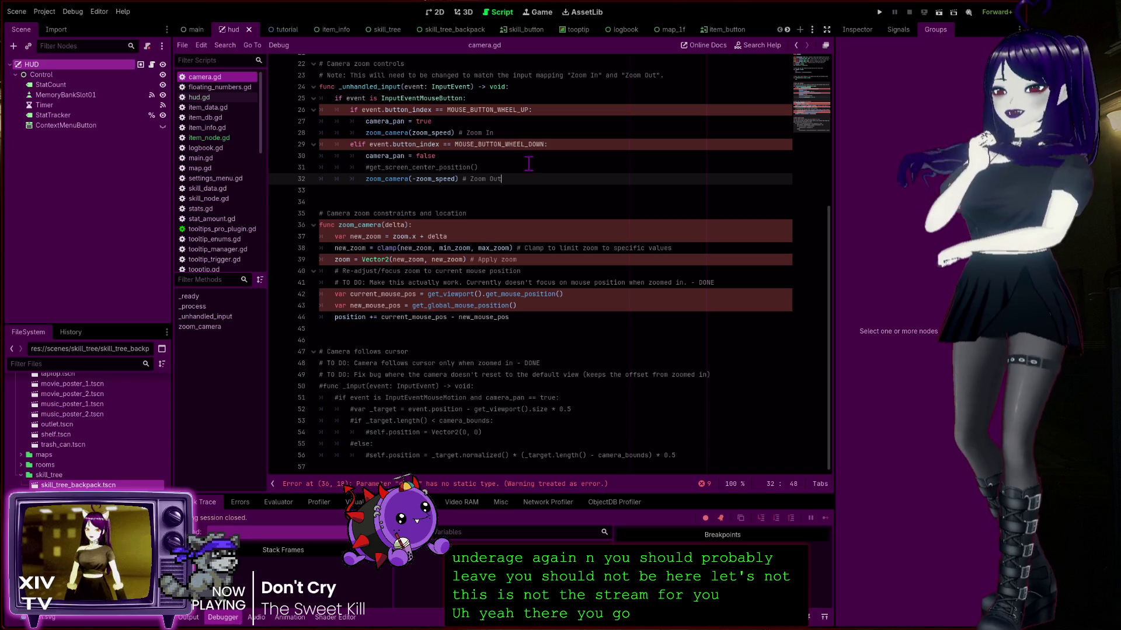
click(565, 140)
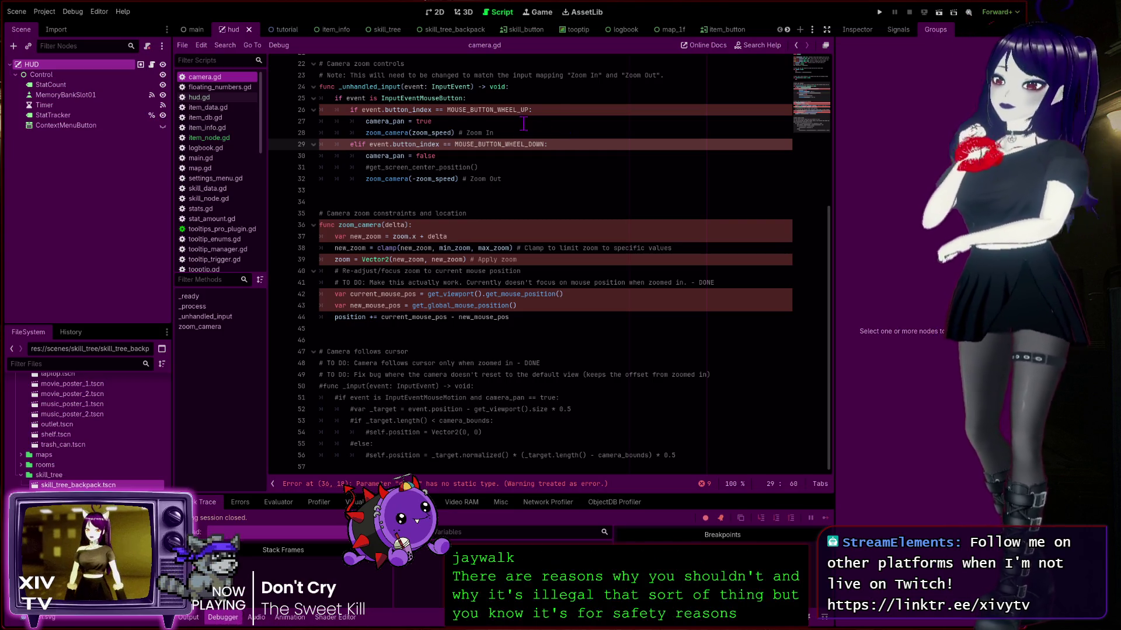
click(557, 106)
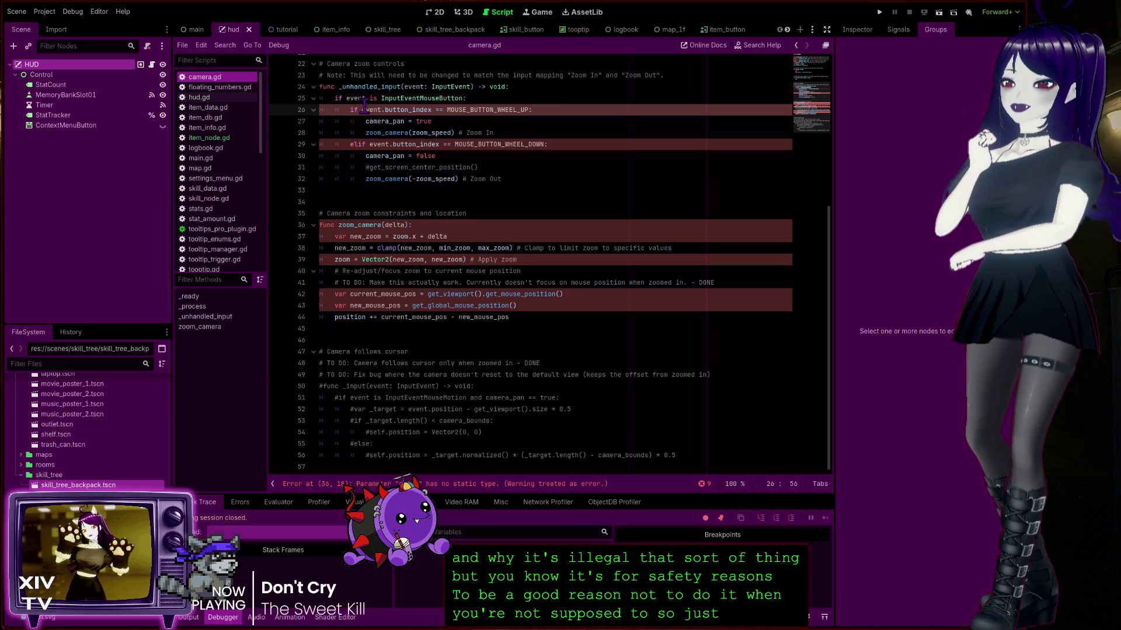
click(431, 486)
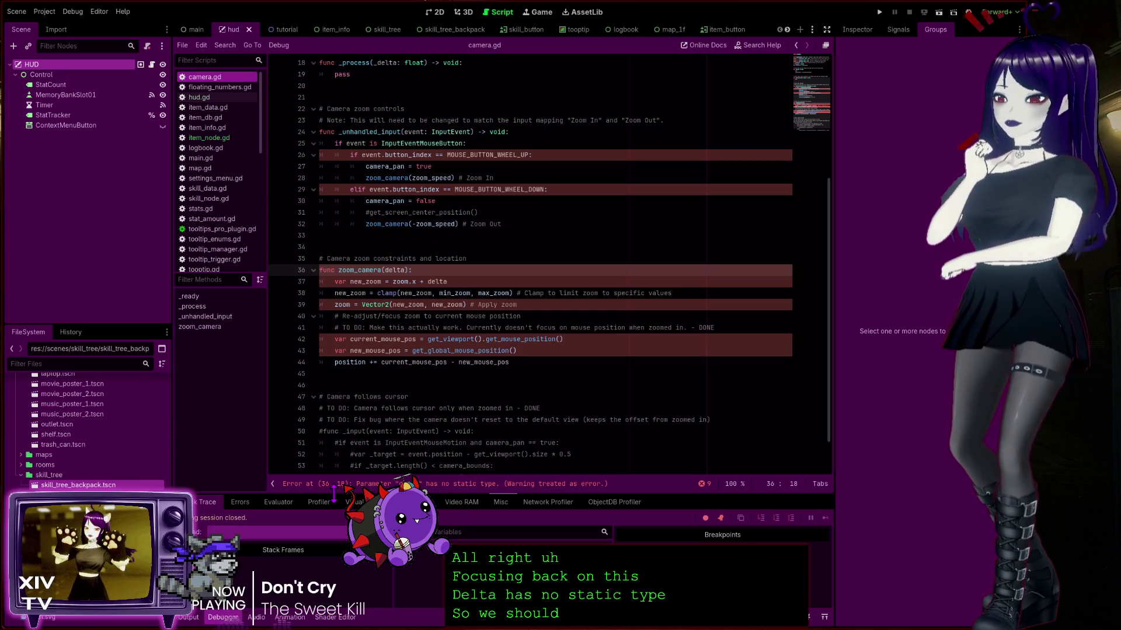
click(456, 271)
click(405, 270)
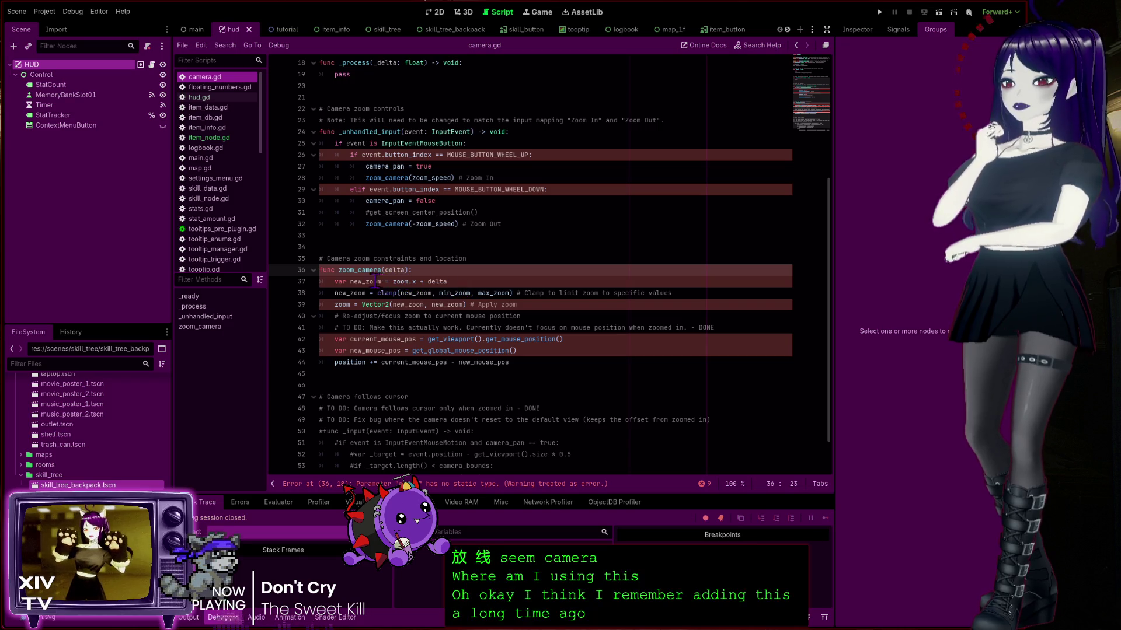
click(434, 282)
ctrl+click(437, 282)
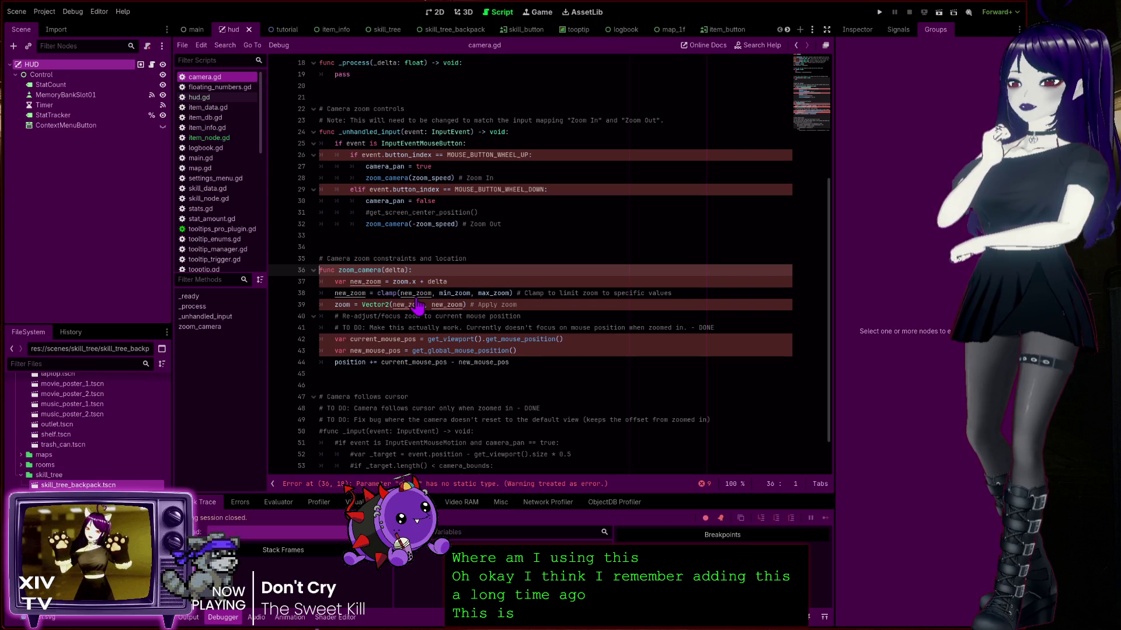
click(393, 270)
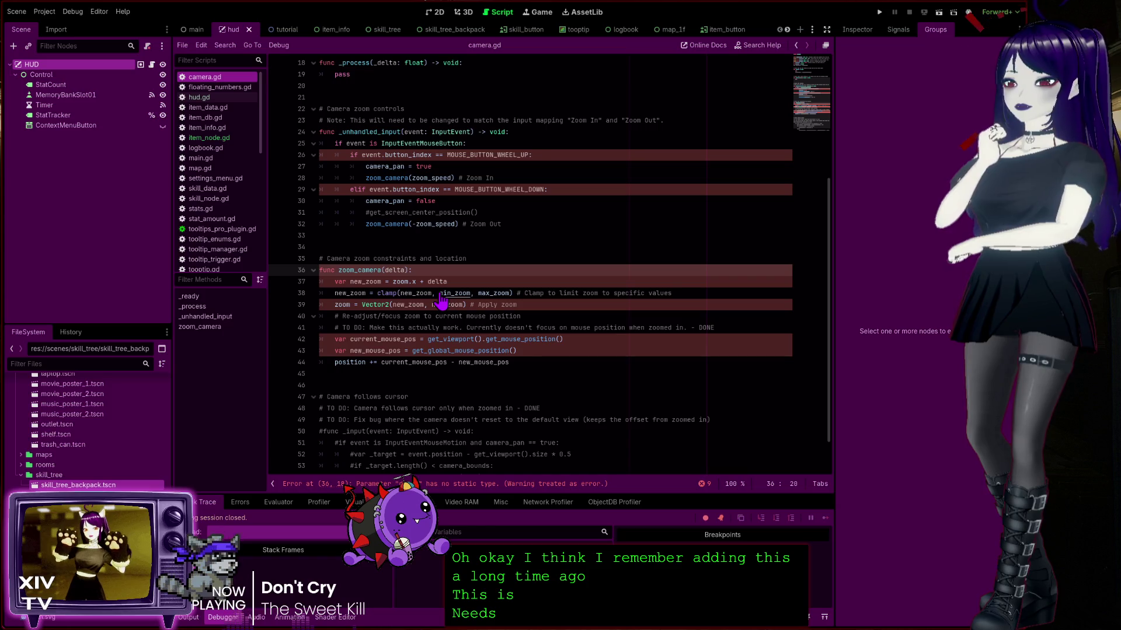
ctrl+click(441, 300)
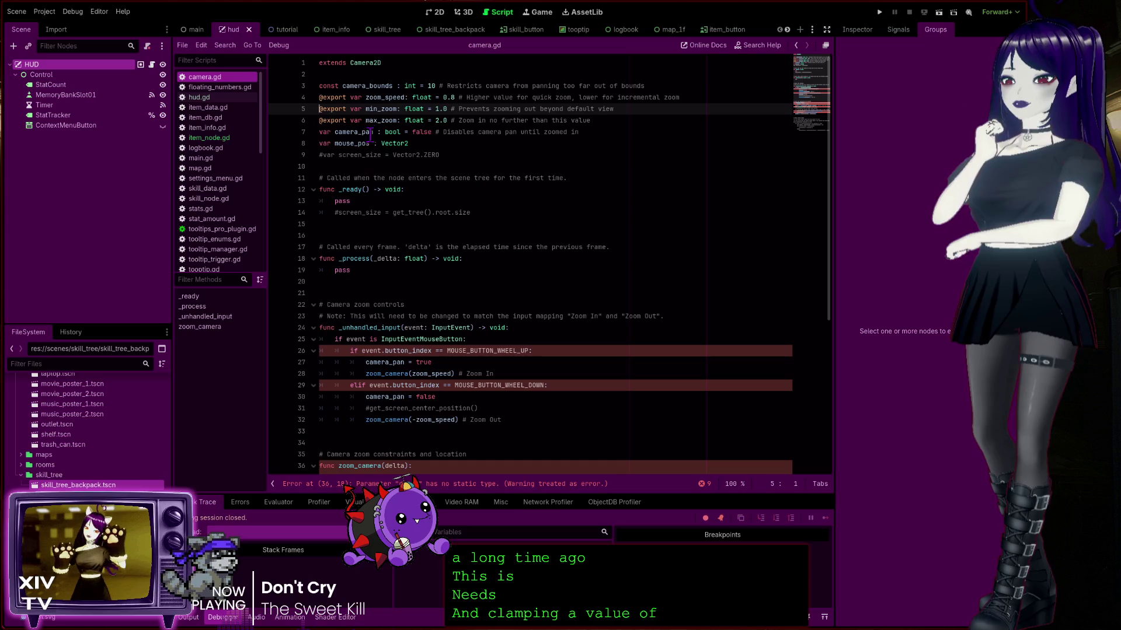
click(419, 110)
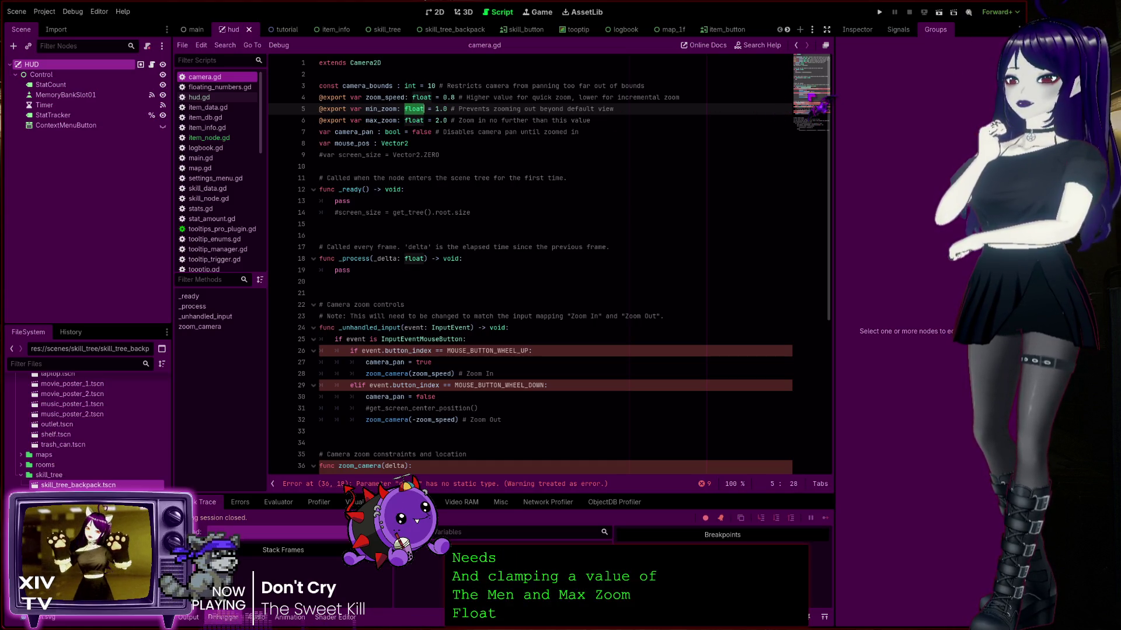
click(527, 486)
click(408, 270)
text(:)
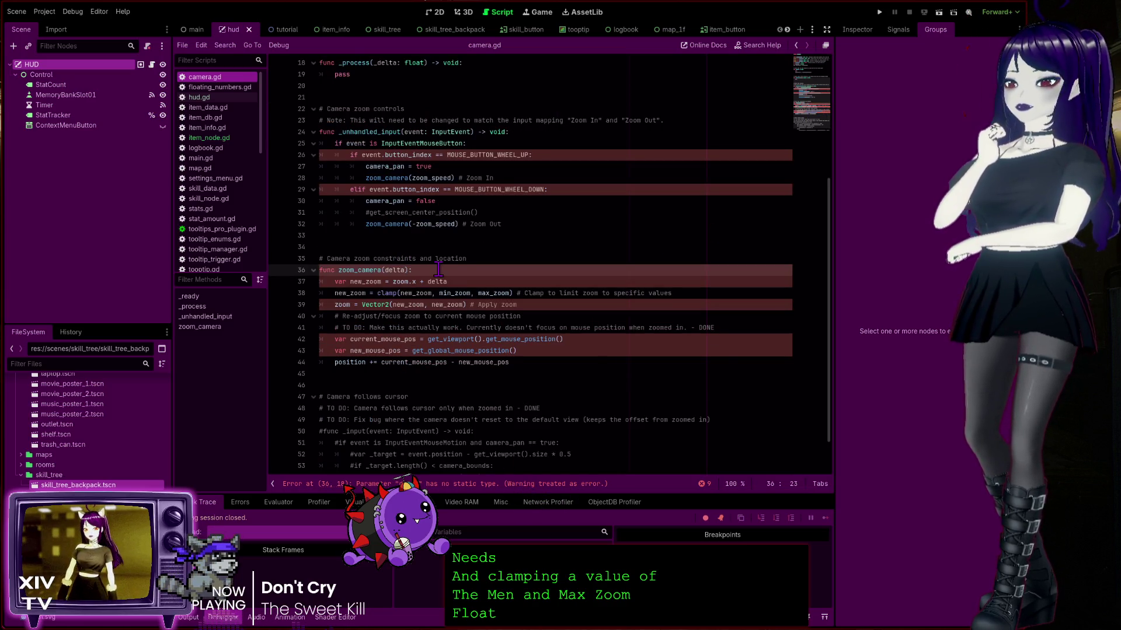
text( Float)
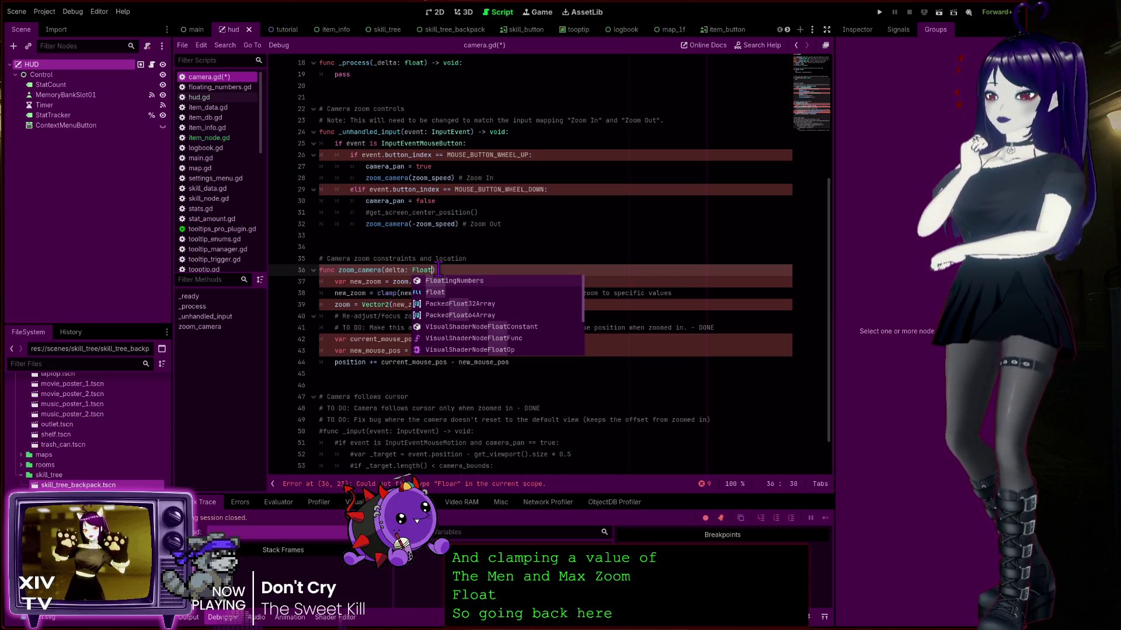
key(Left)
key(Left)
key(Left)
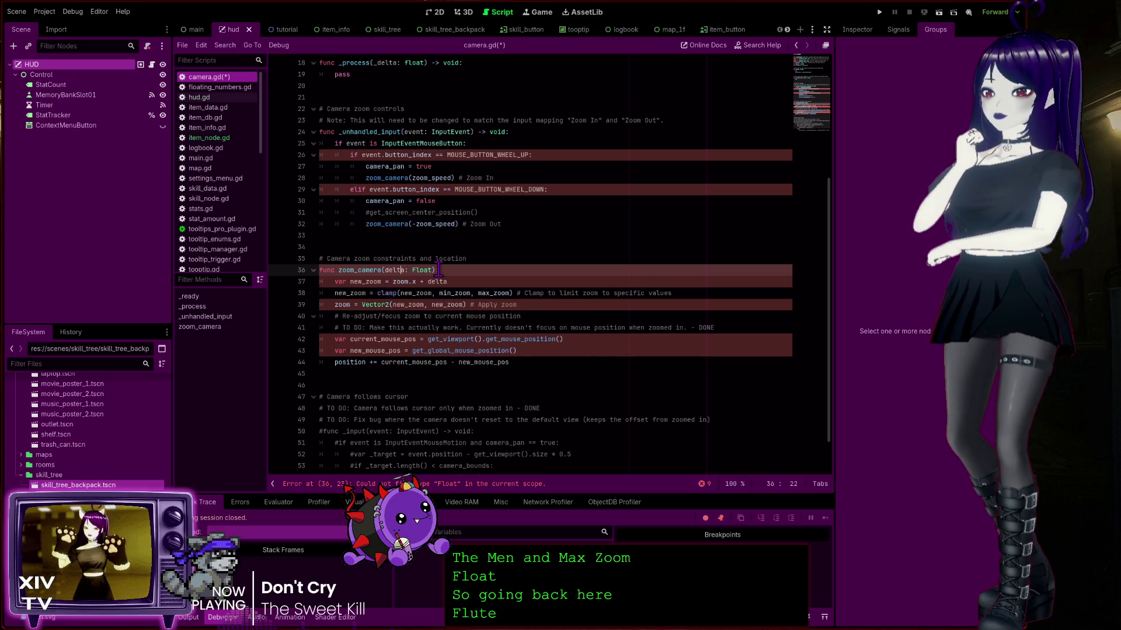
click(454, 270)
text():)
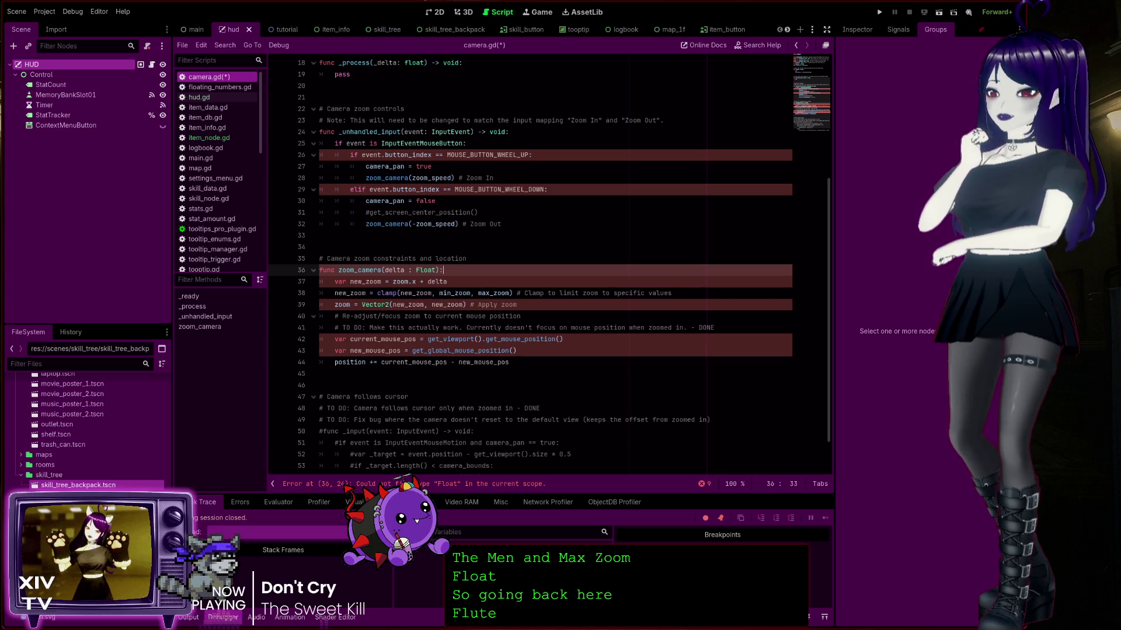
click(409, 270)
key(BackSpace)
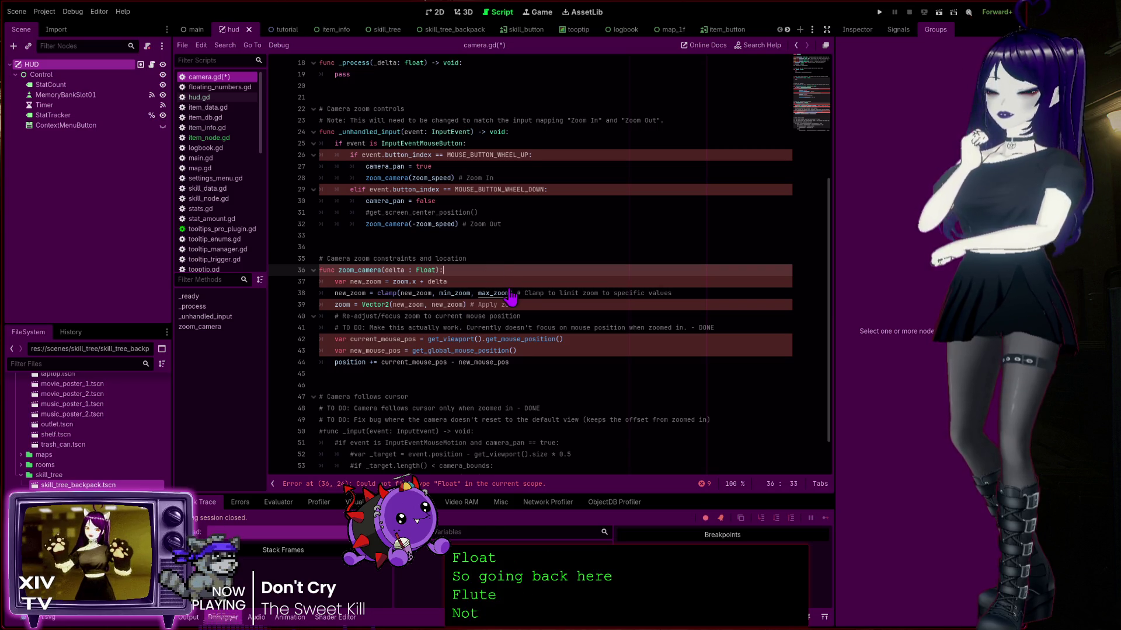
key(Right)
key(Right)
key(Right)
key(BackSpace)
key(BackSpace)
key(BackSpace)
key(ctrl+s)
click(360, 271)
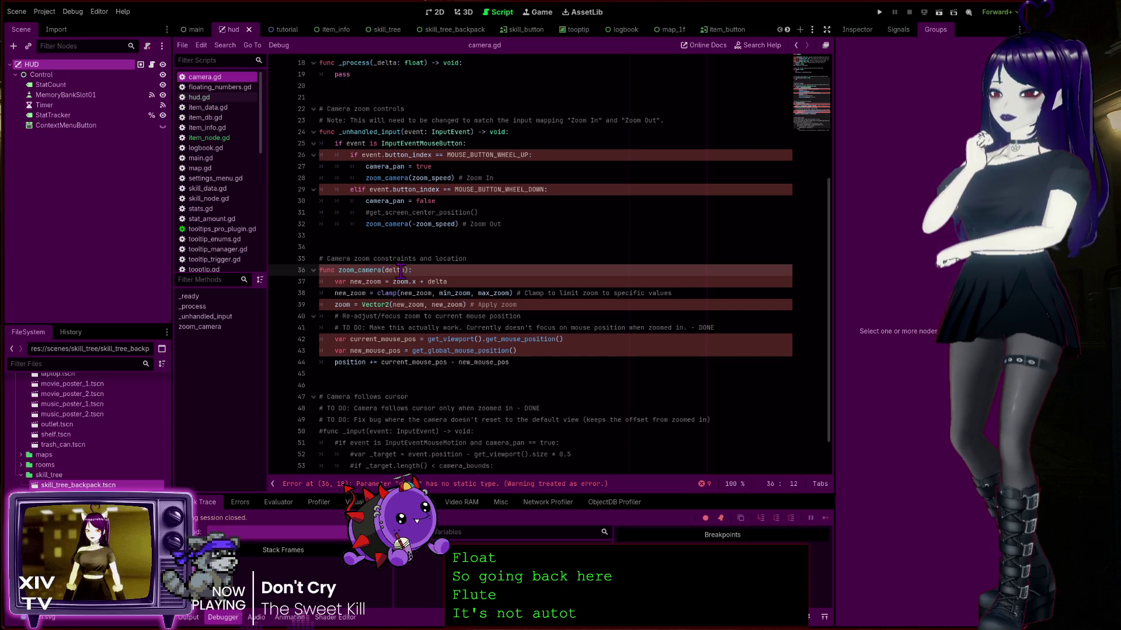
Type the delta parameter as ': float' in the zoom_camera declaration on line 36
double_click(402, 272)
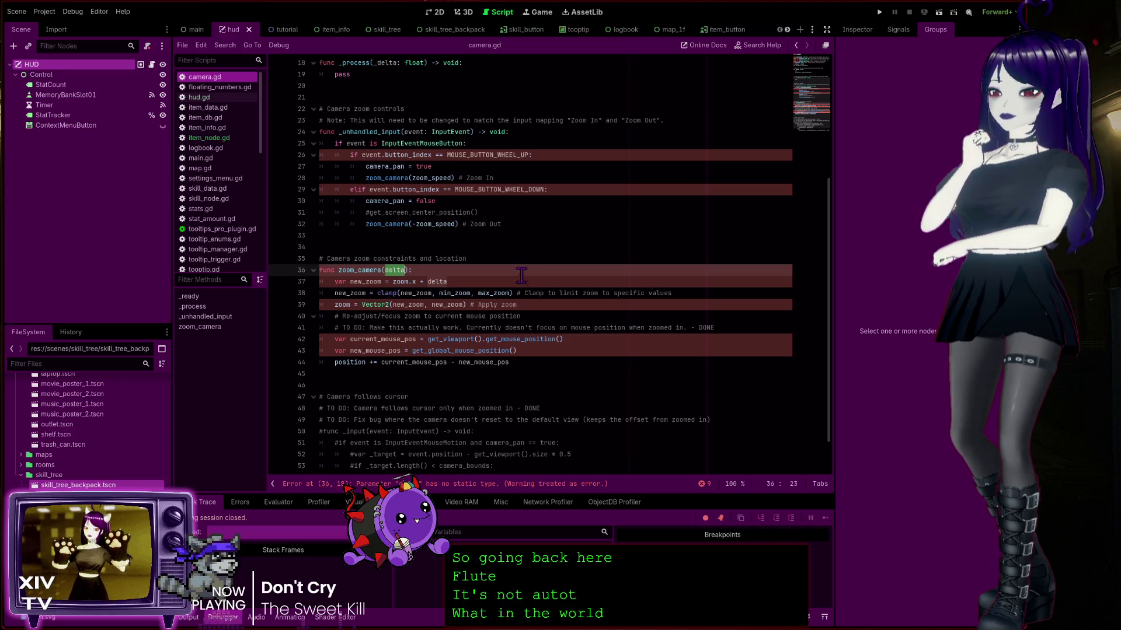
click(419, 266)
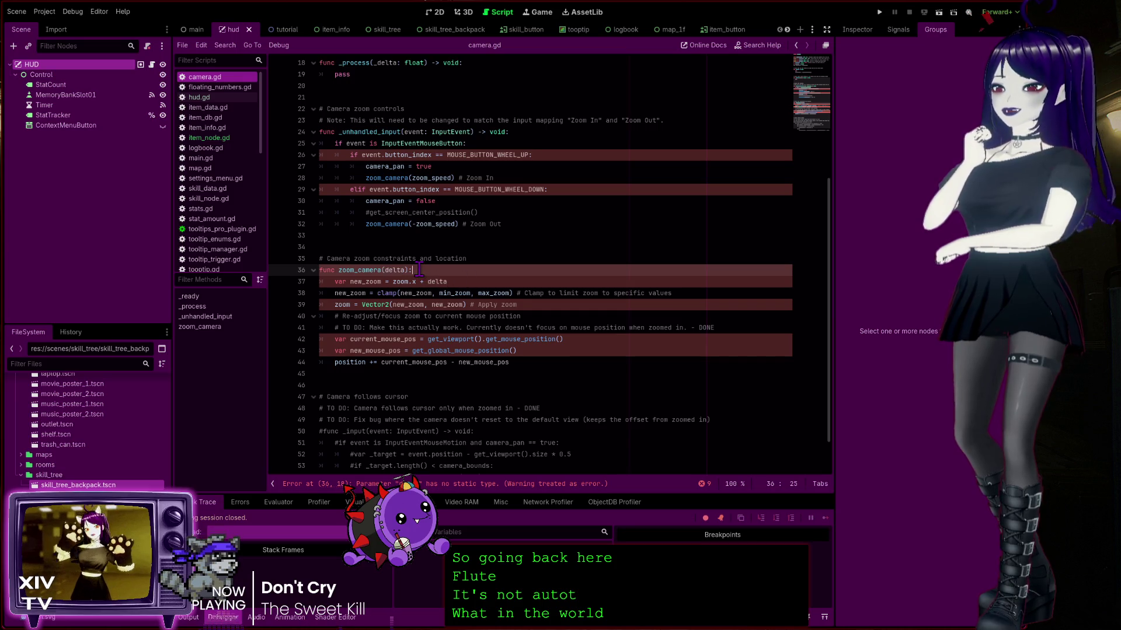
click(407, 270)
key(Left)
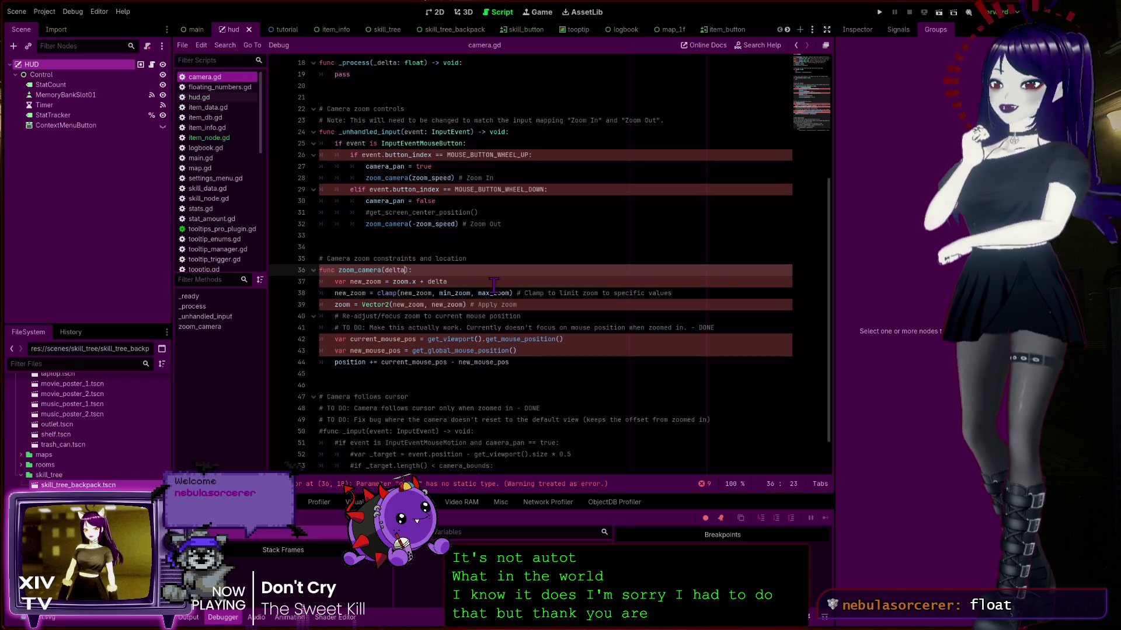
text(: fl)
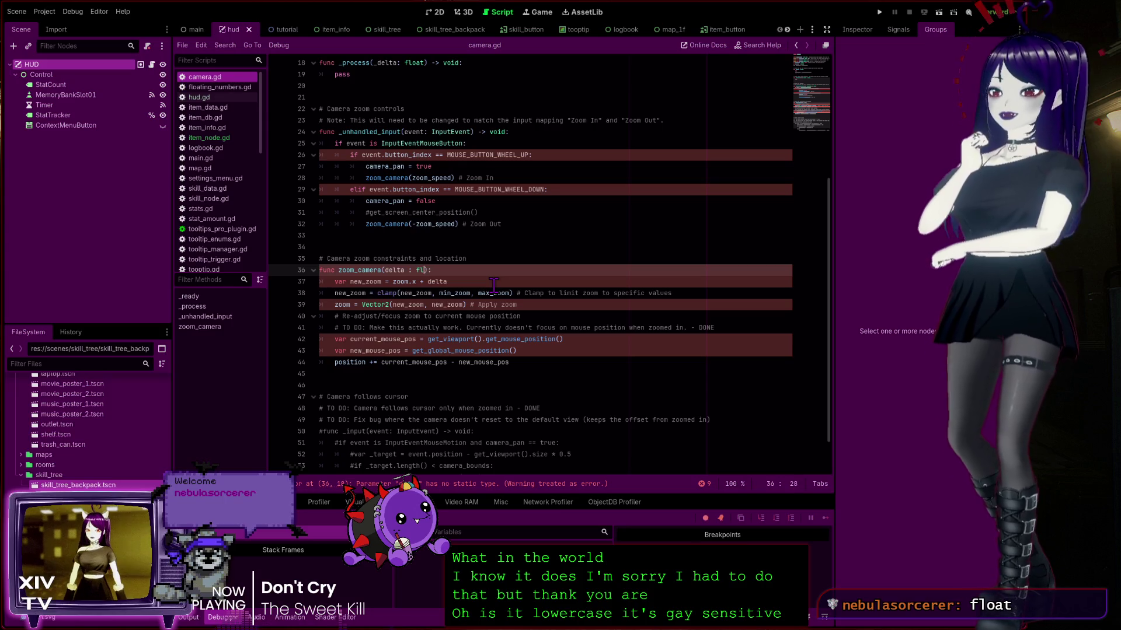
text(oat)
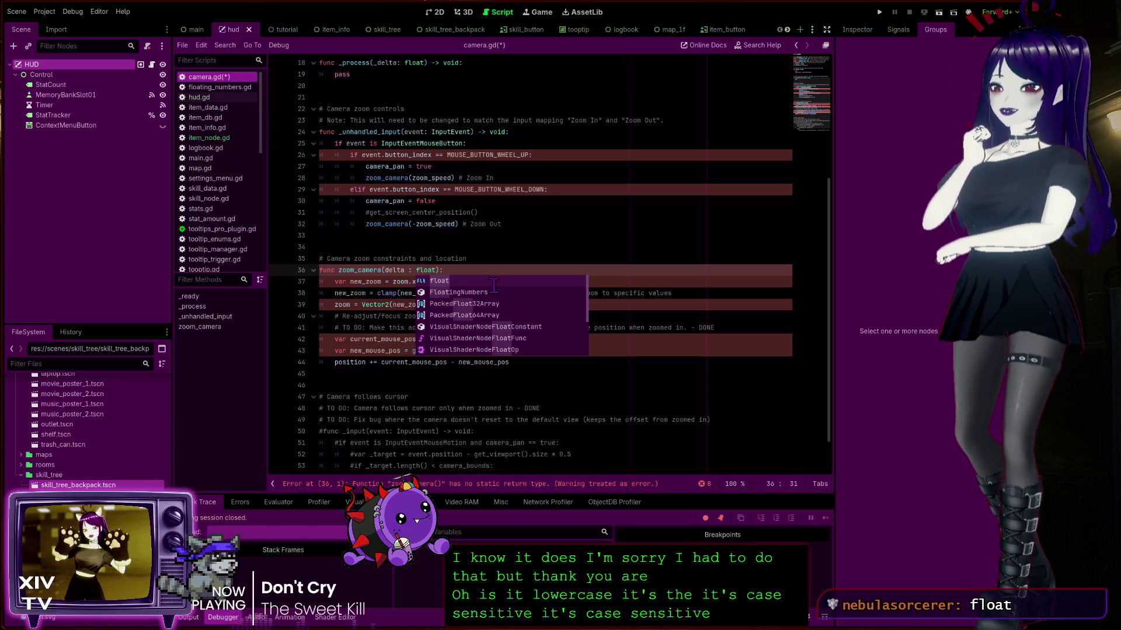
key(Escape)
Finish the zoom_camera declaration and follow the new button_index error to line 26
click(470, 271)
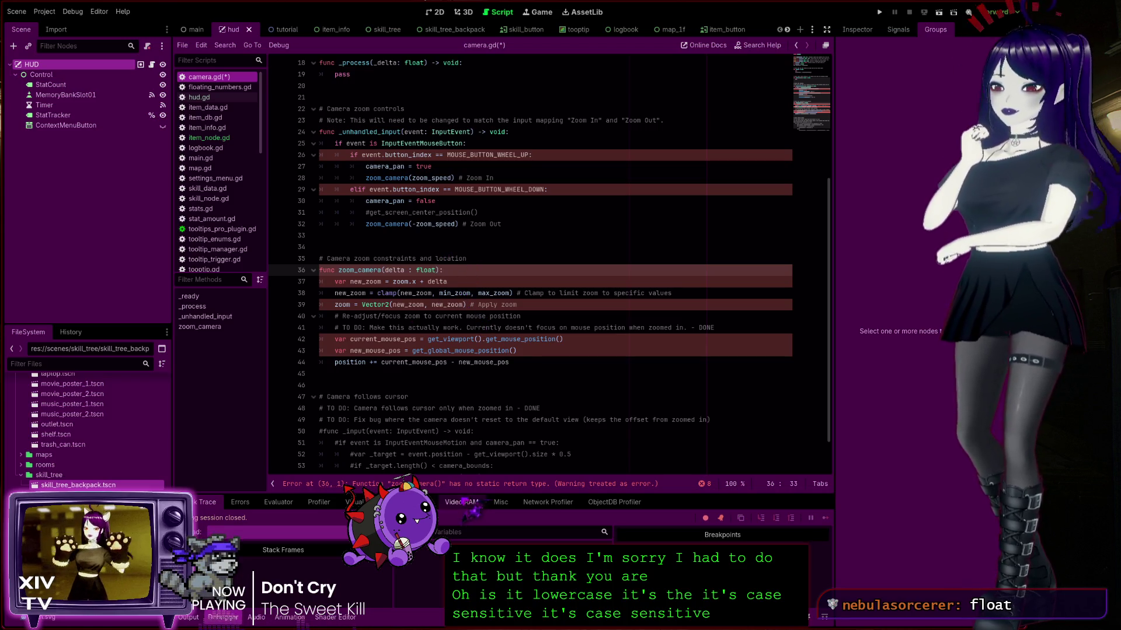
click(522, 489)
click(451, 270)
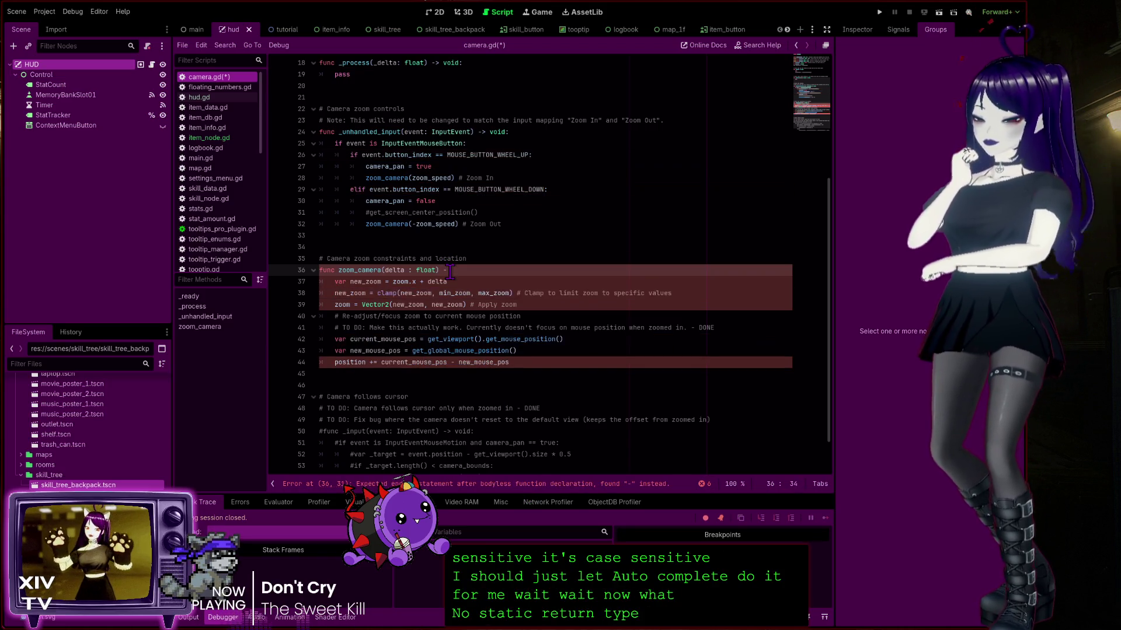
click(529, 251)
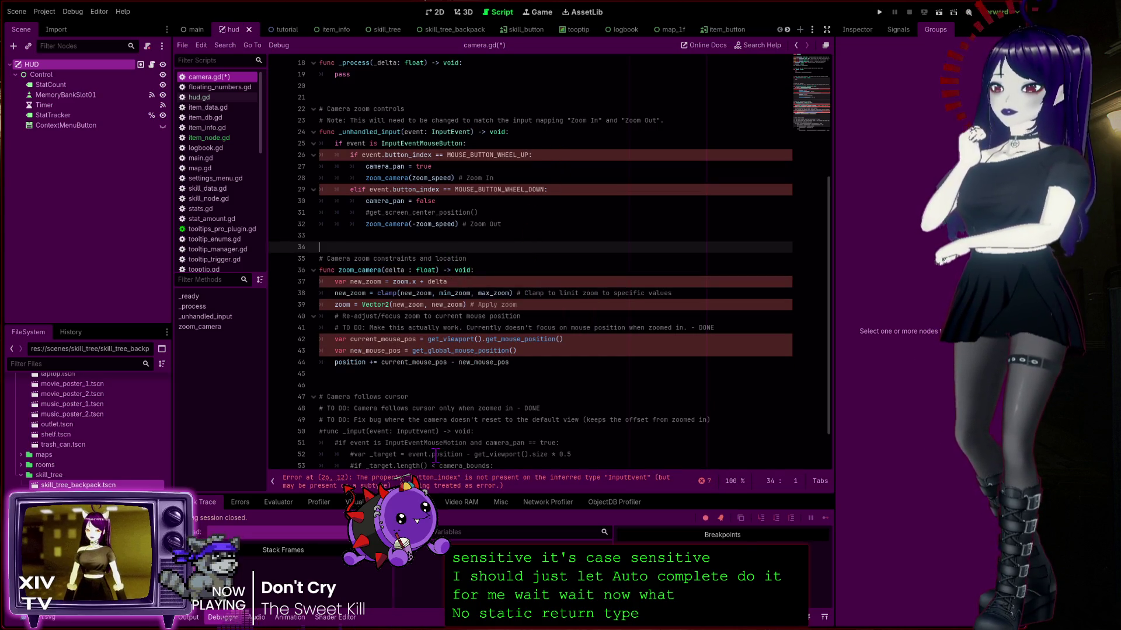
click(467, 477)
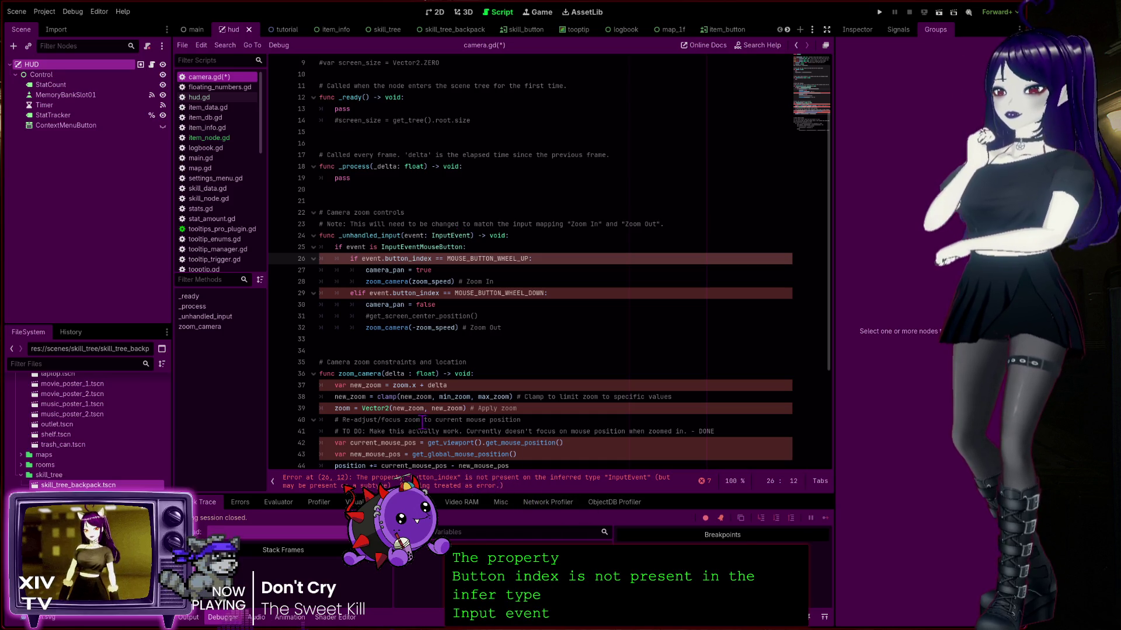
Try a ': InputEvent' annotation after event on line 25, then remove it
click(376, 258)
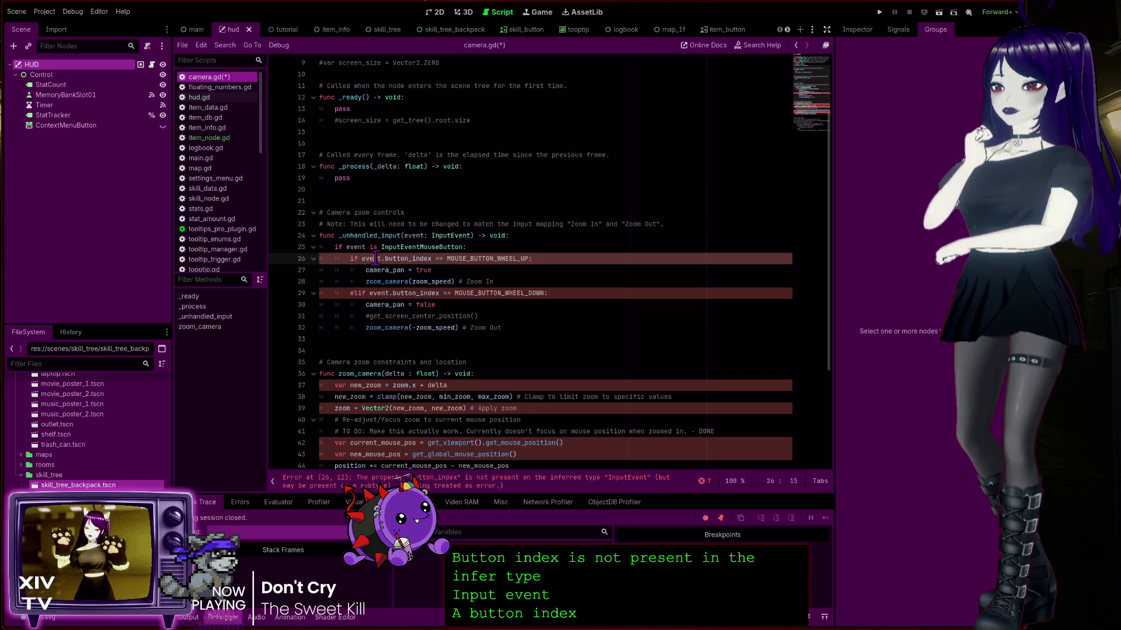
key(Up)
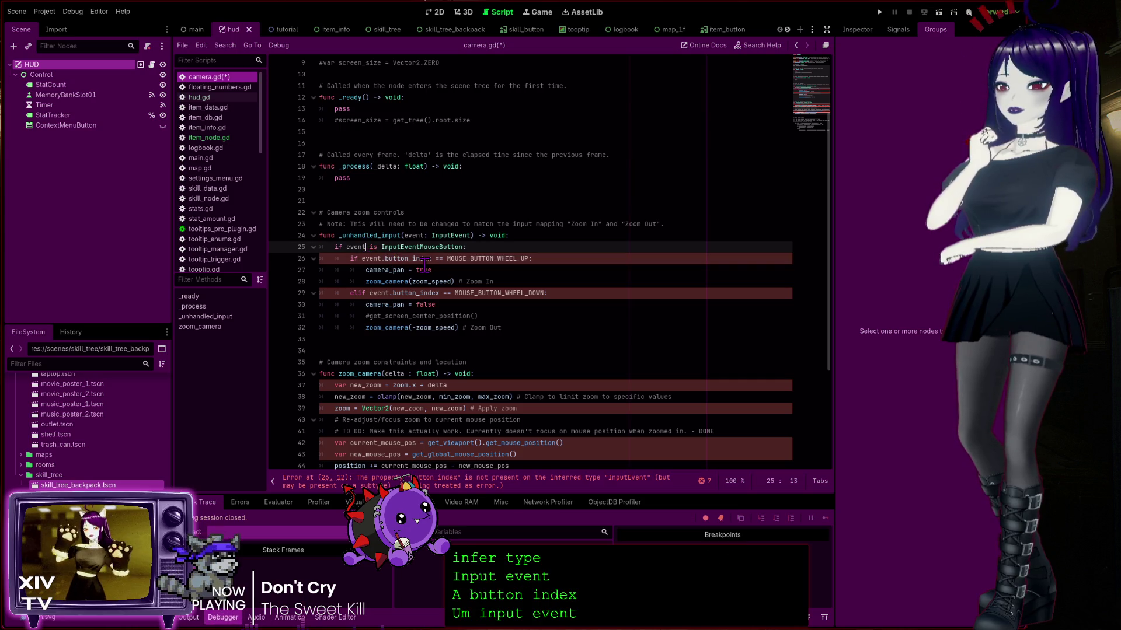
text(: Inp)
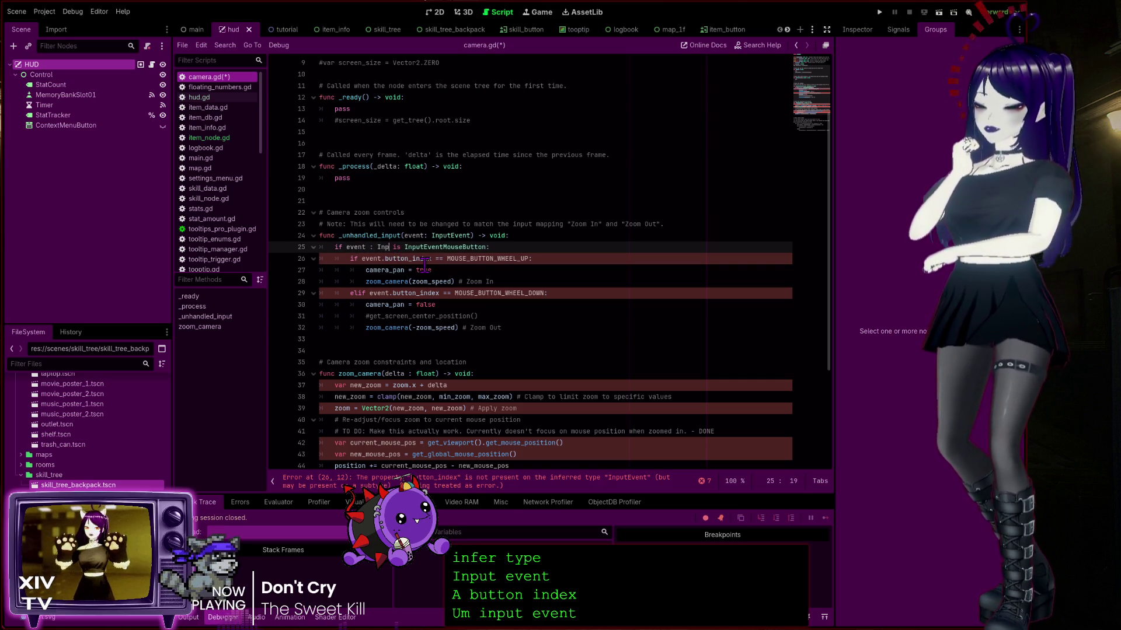
text(utEvent)
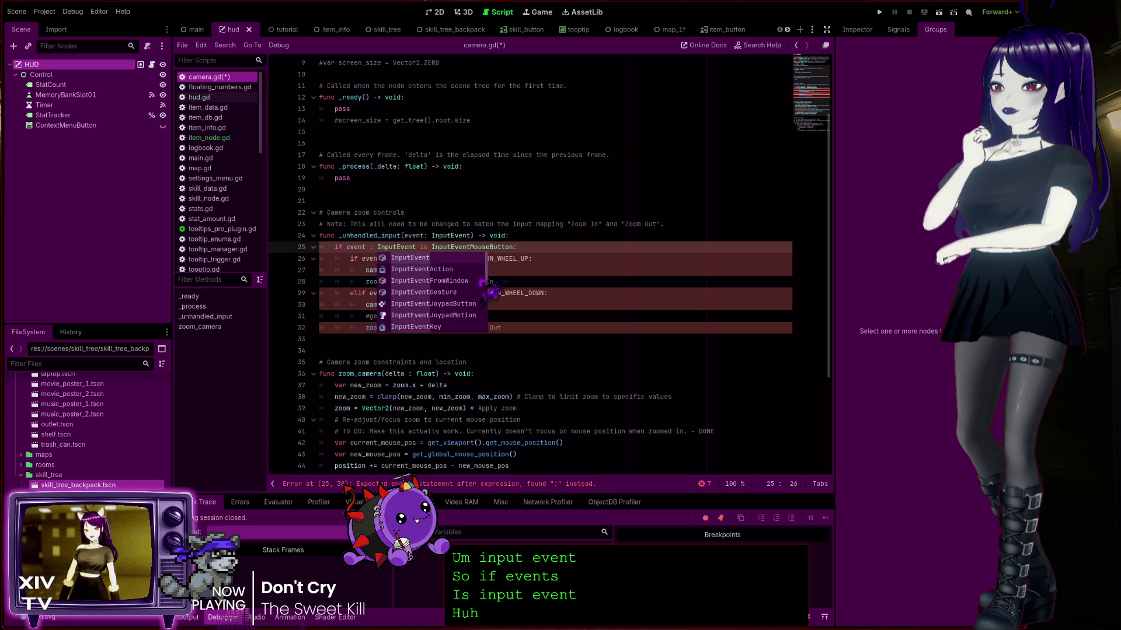
key(Escape)
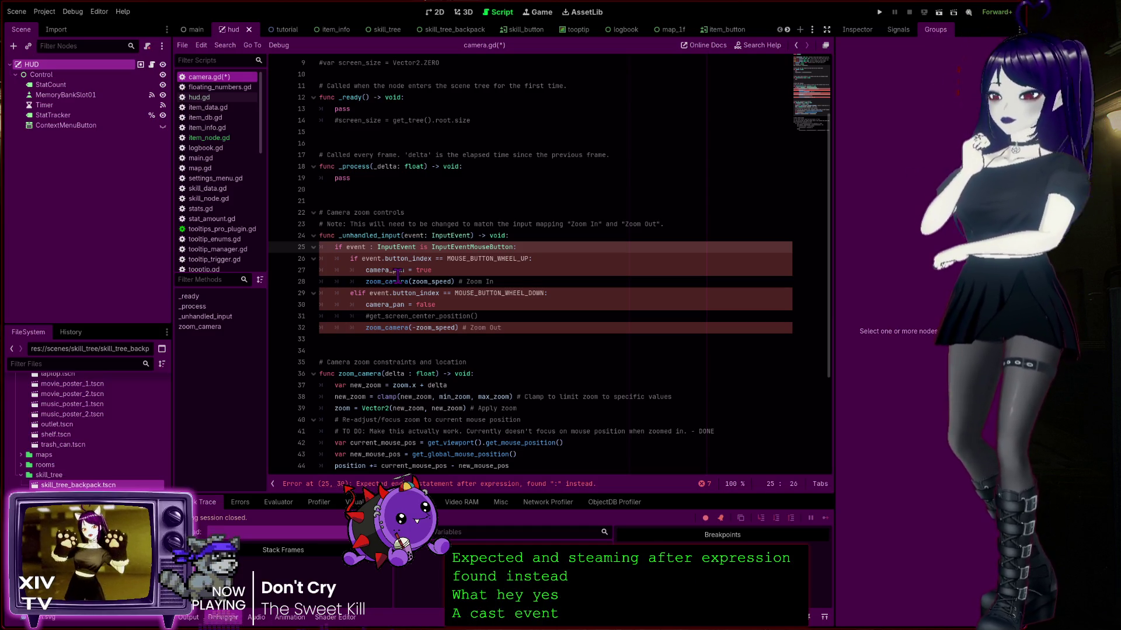
key(ctrl+BackSpace)
key(ctrl+BackSpace)
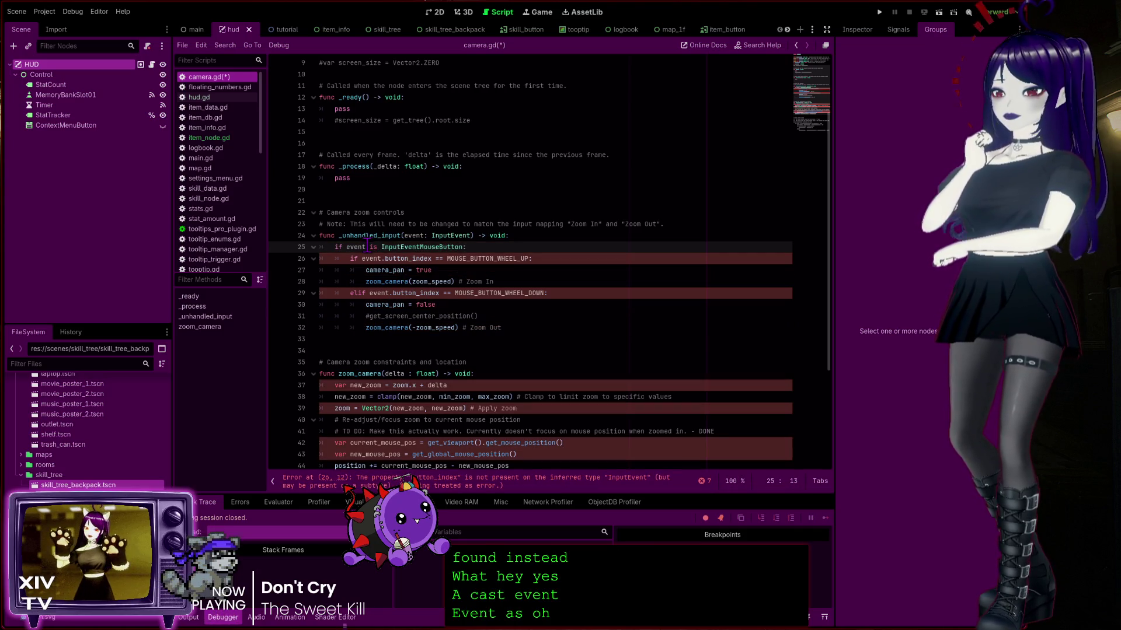
Add an 'as InputEvent' cast after event on line 25, then select and delete it
text(as Input)
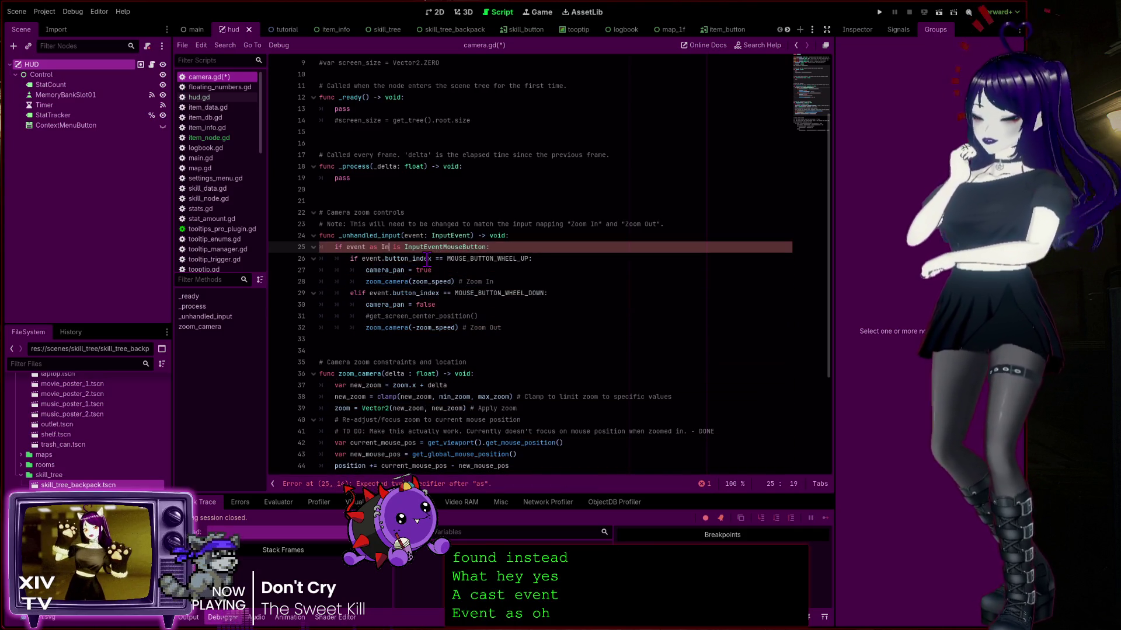
key(Return)
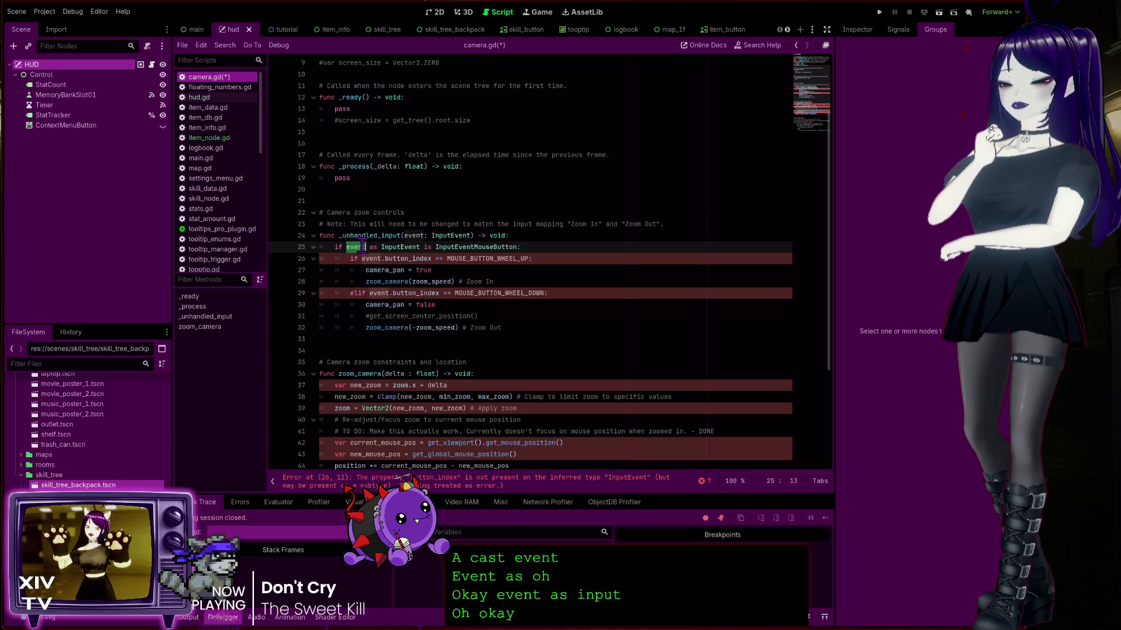
double_click(357, 247)
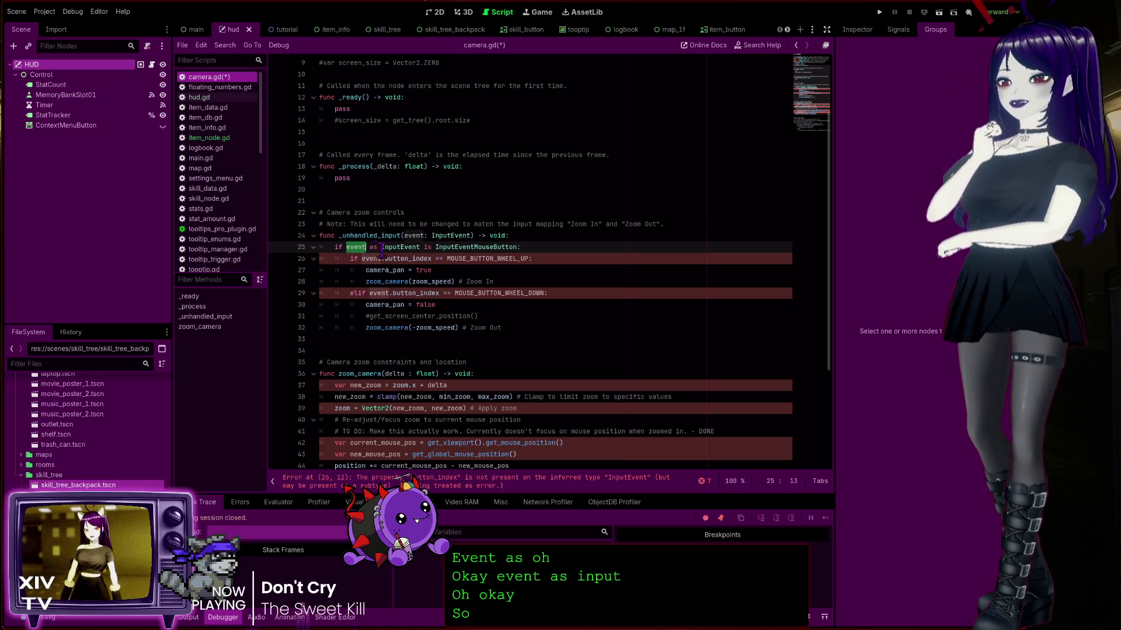
double_click(401, 247)
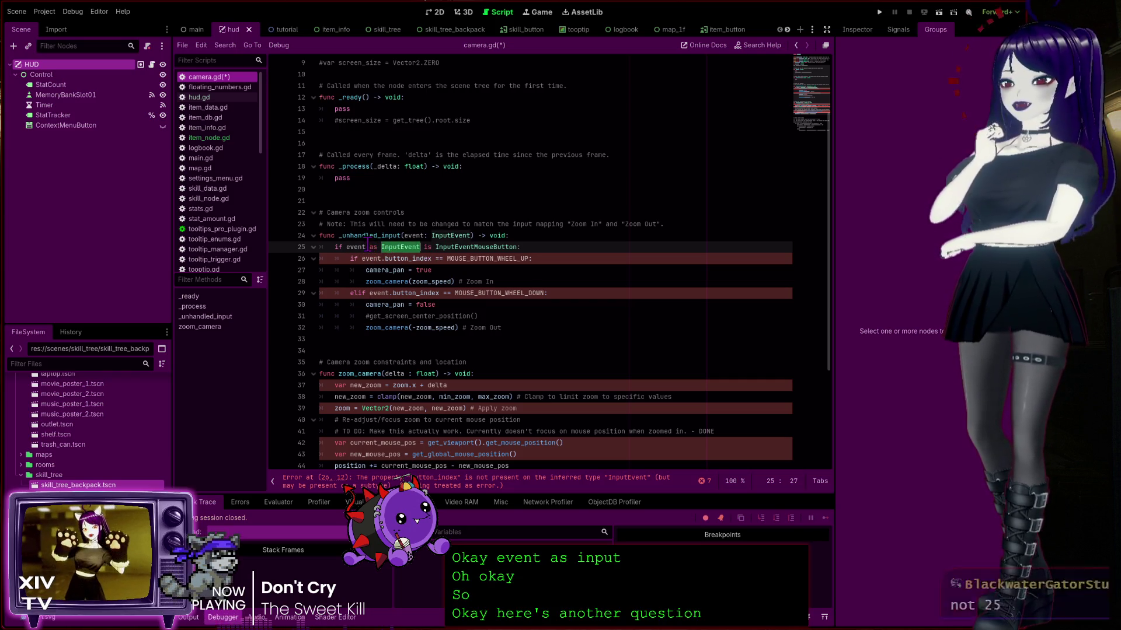
click(354, 246)
double_click(355, 247)
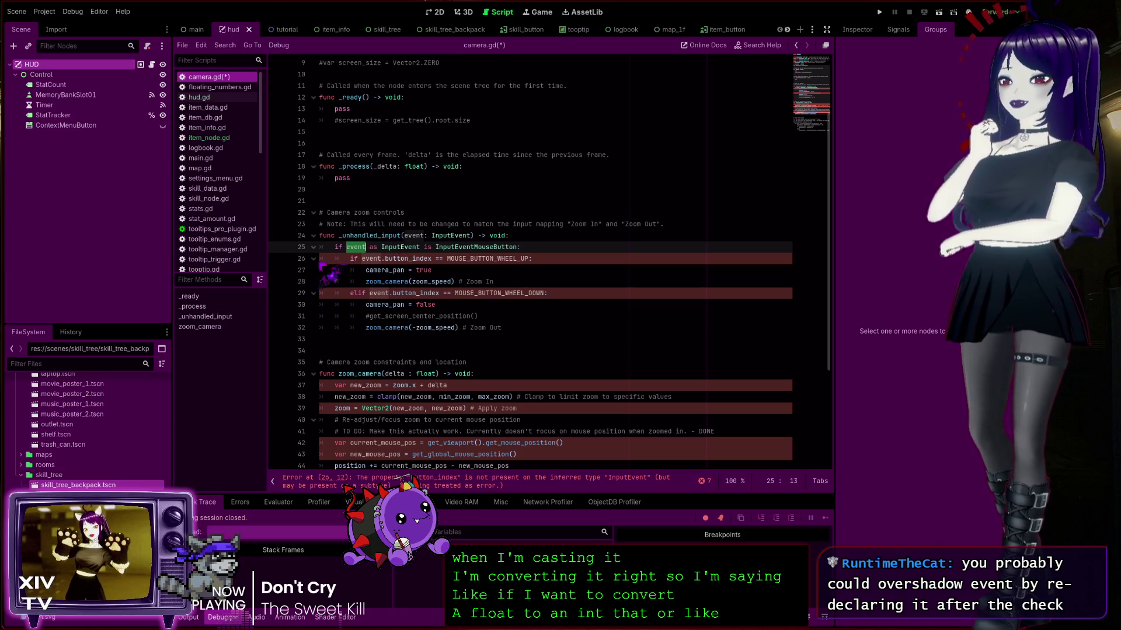
double_click(400, 246)
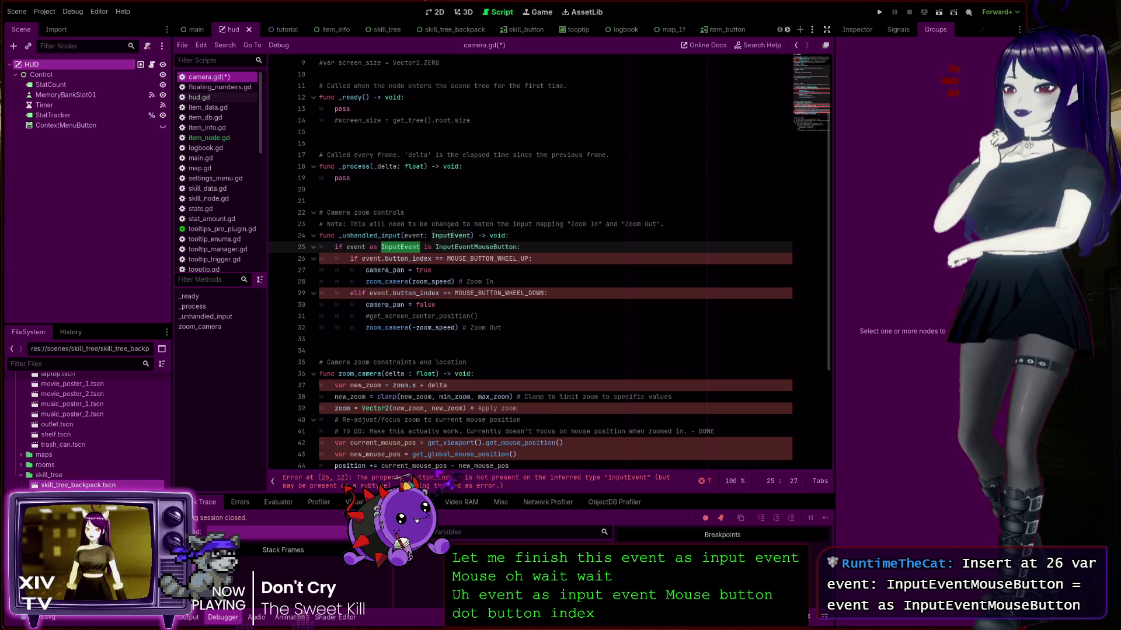
key(BackSpace)
key(BackSpace)
key(BackSpace)
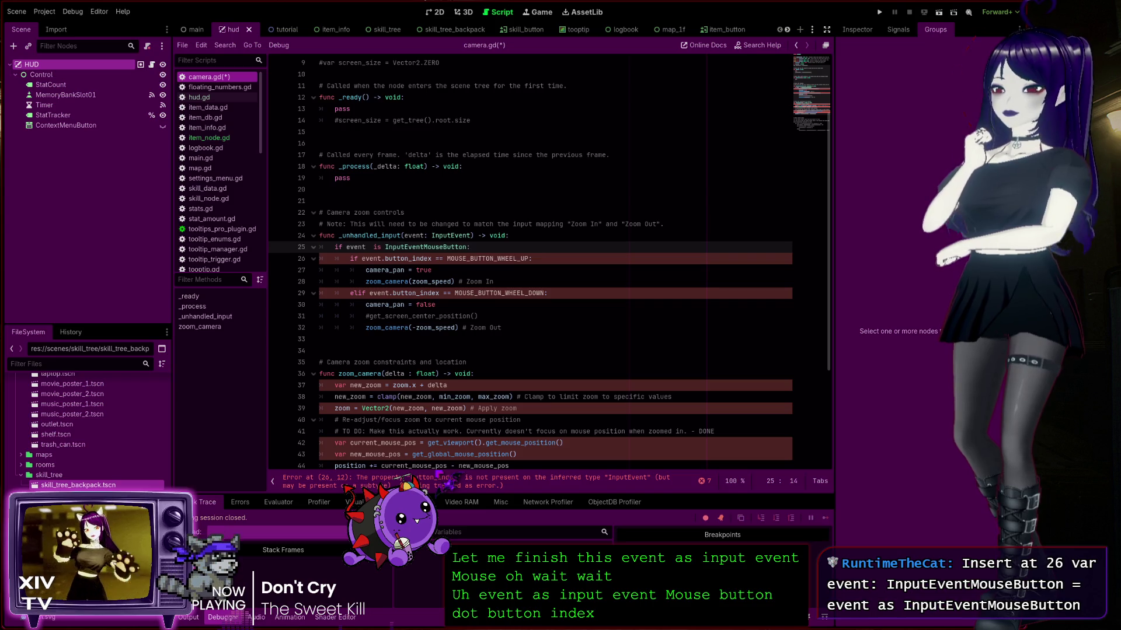
Inspect the plain event check on line 25 and the erroring button_index on line 26
click(362, 258)
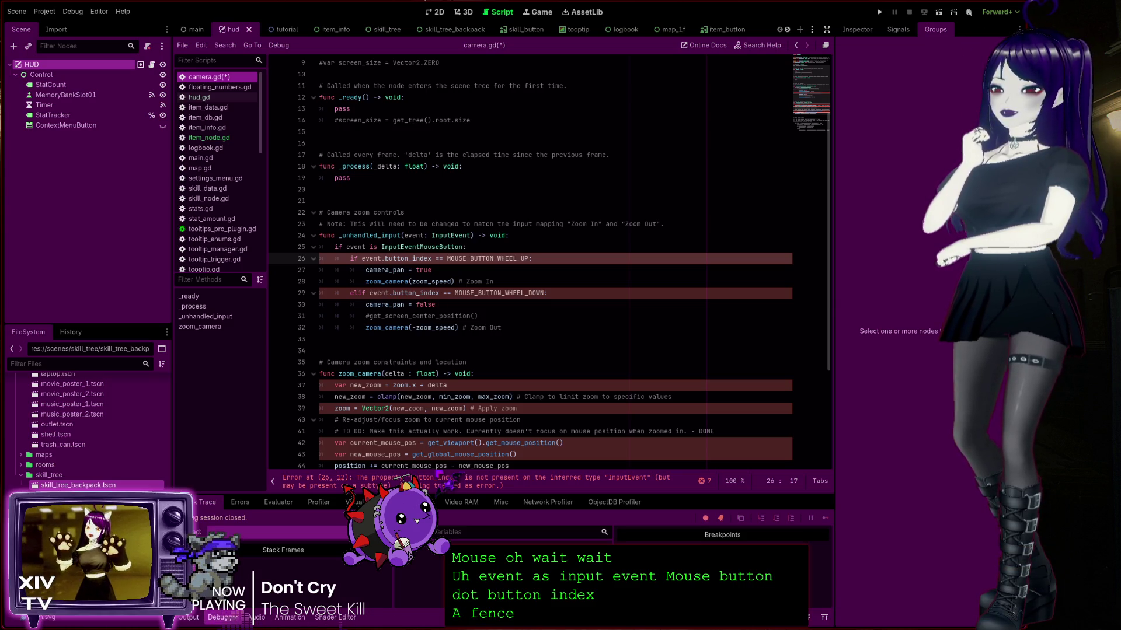
key(Up)
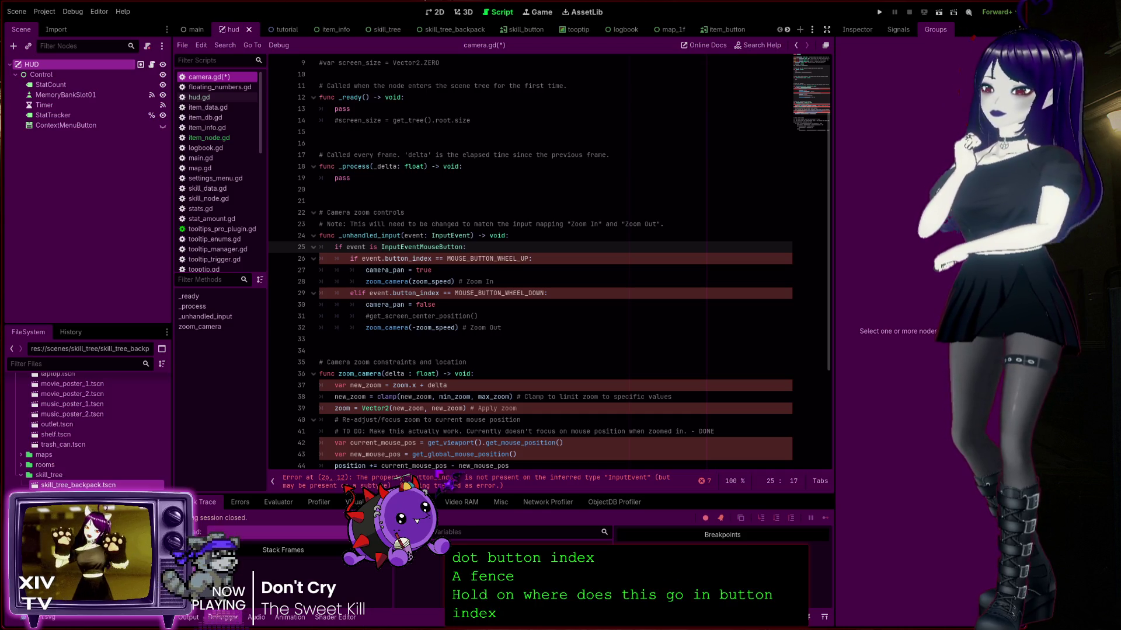
click(405, 259)
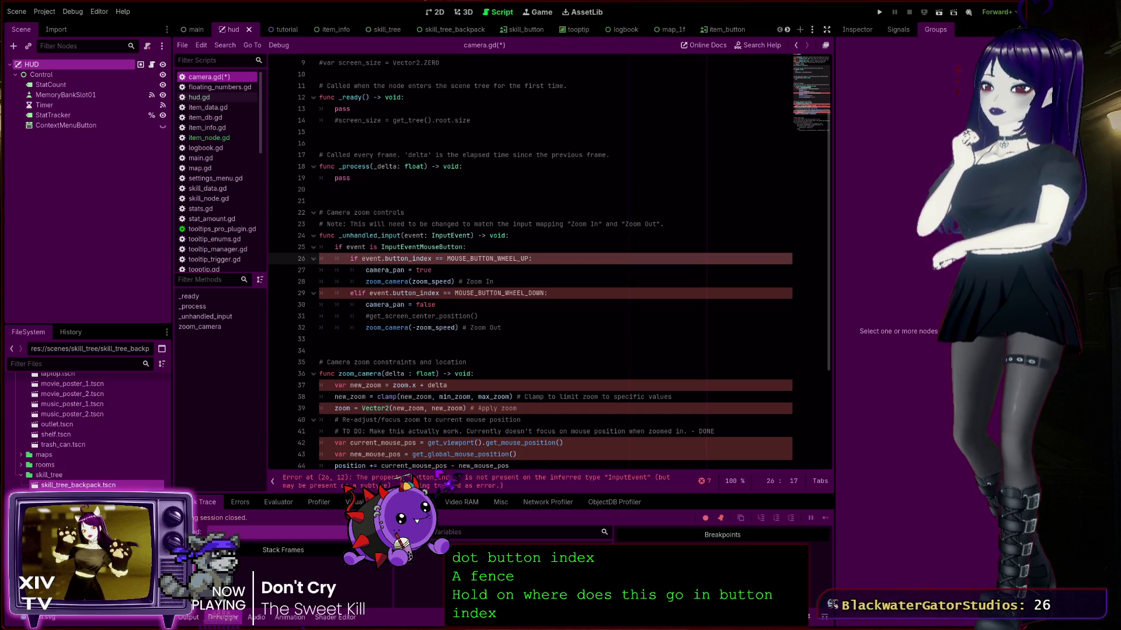